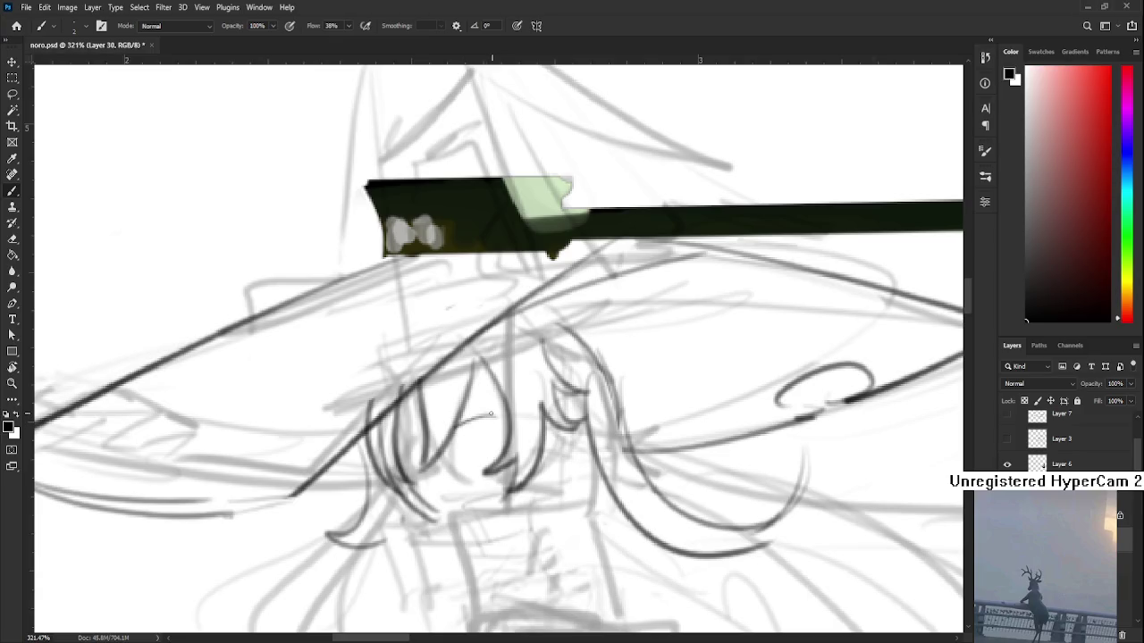
Step: Darken the hair lines beside the face and redraw the upper eyelid with a lighter line
mouse_move(488, 415)
left_mouse_down()
mouse_move(456, 429)
mouse_move(506, 429)
left_mouse_up()
mouse_move(500, 425)
left_mouse_down()
mouse_move(471, 451)
mouse_move(481, 438)
mouse_move(460, 422)
mouse_move(498, 420)
mouse_move(458, 432)
mouse_move(486, 402)
mouse_move(506, 417)
mouse_move(517, 384)
left_mouse_up()
key("ctrl+z")
Step: Remove the heavy eyelid line and add a short stroke to the hair strand
key("ctrl+z")
key("ctrl+z")
mouse_move(450, 403)
left_mouse_down()
mouse_move(508, 390)
mouse_move(488, 435)
mouse_move(496, 415)
left_mouse_up()
scroll(483, 420, "down", 1)
key("ctrl+z")
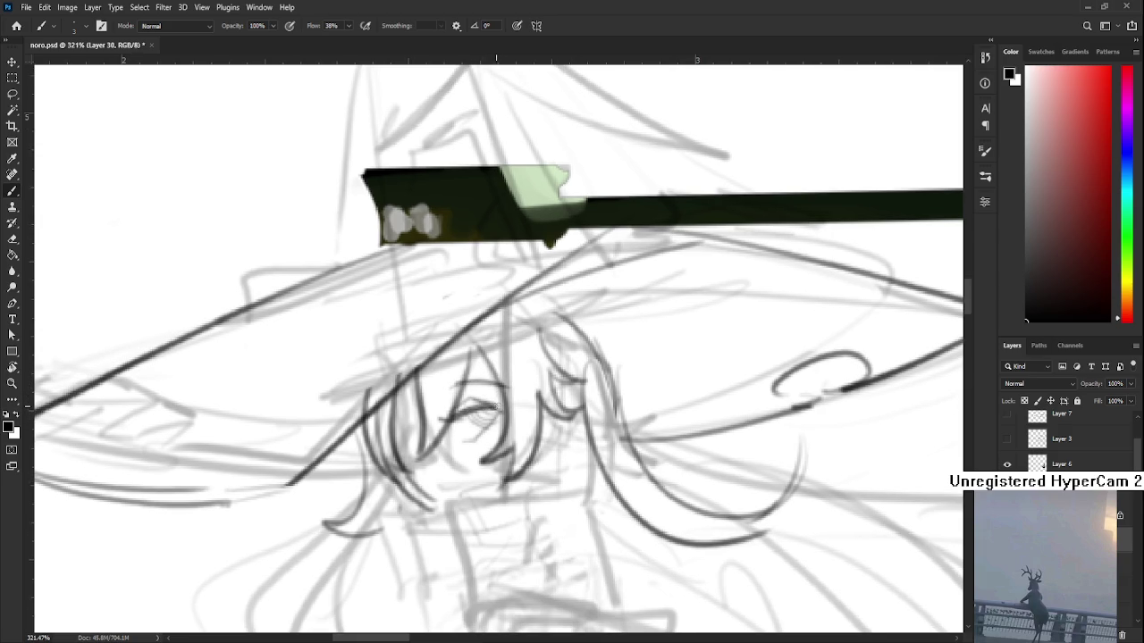
scroll(483, 415, "left", 3)
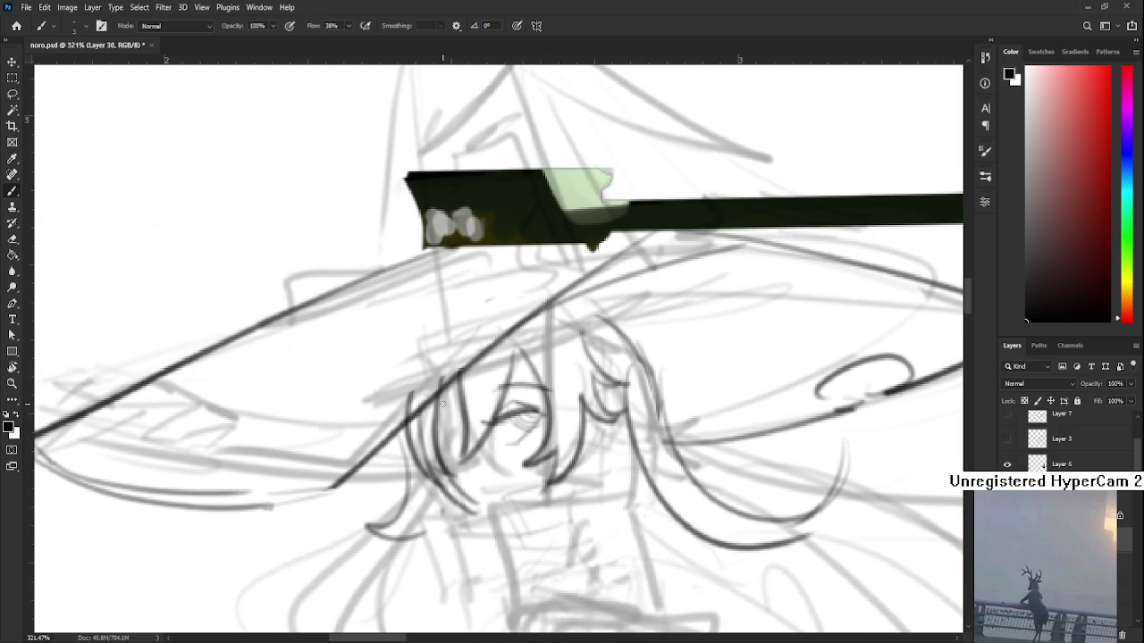
mouse_move(444, 445)
left_mouse_down()
mouse_move(451, 438)
mouse_move(452, 472)
left_mouse_up()
left_click_drag(461, 450, 453, 439)
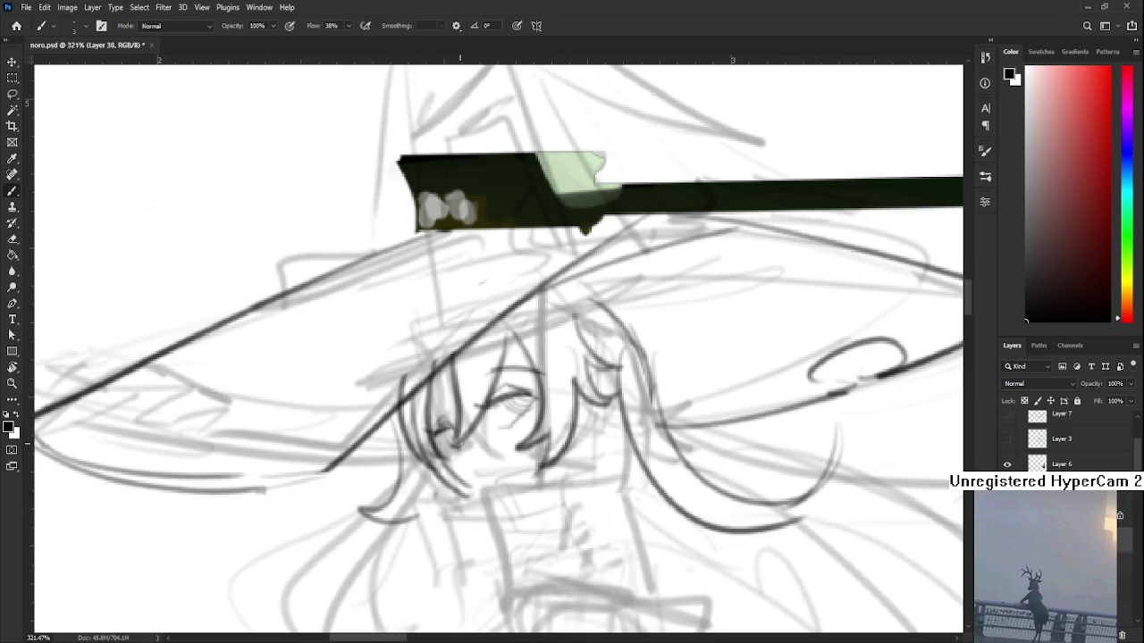
Step: Ink more lines around the eye and hair, then recentre the view on the face
scroll(451, 454, "up", 3)
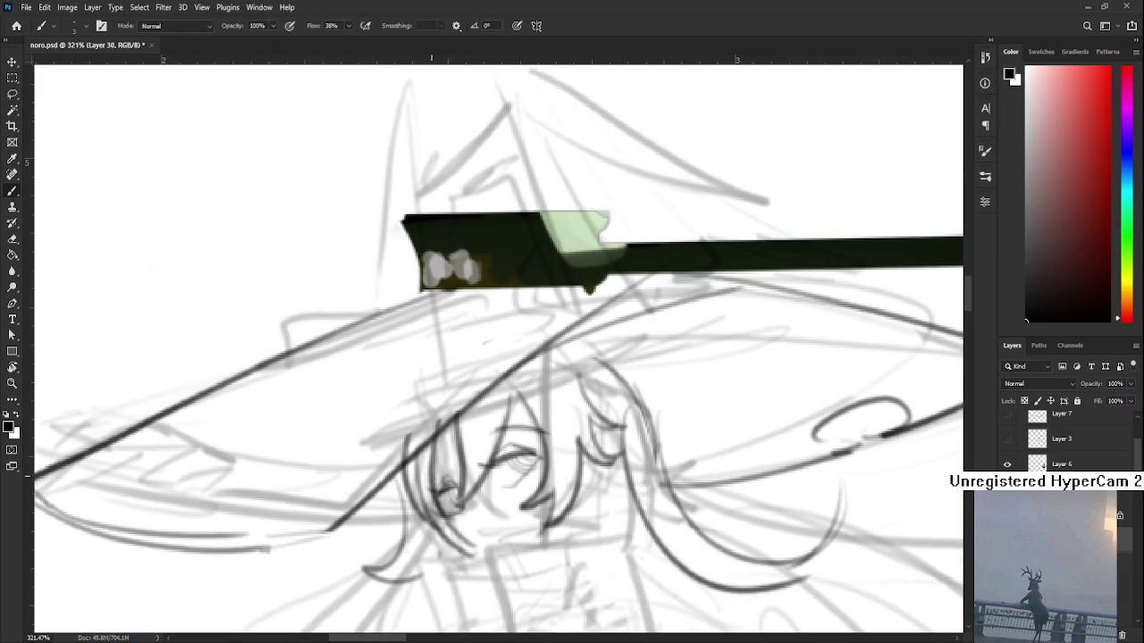
left_click_drag(452, 451, 431, 488)
scroll(466, 471, "down", 2)
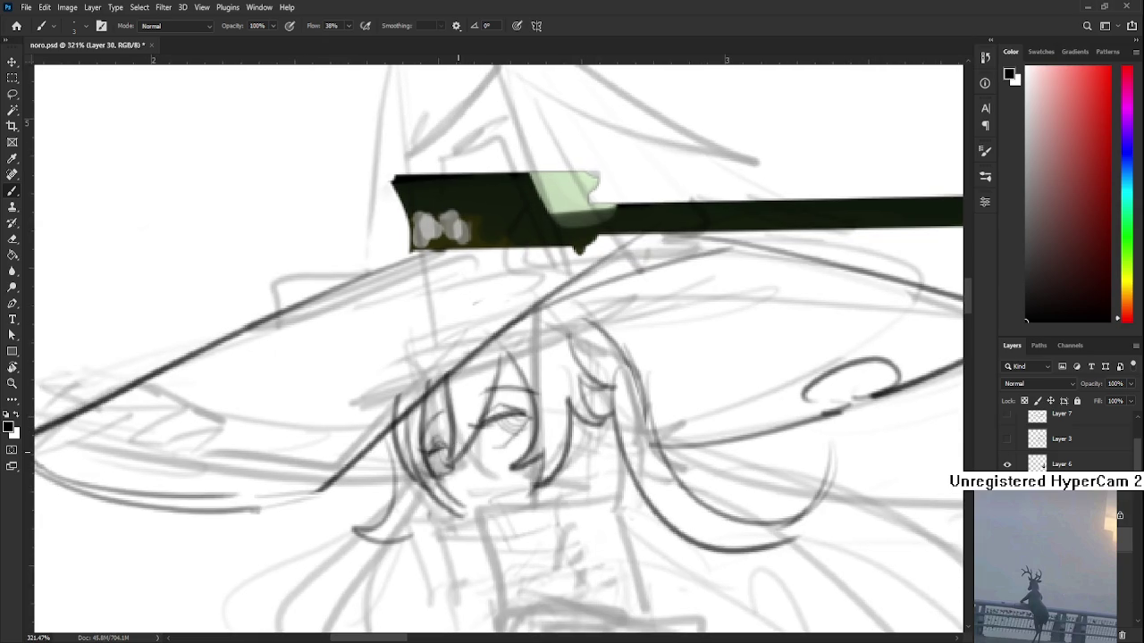
scroll(448, 445, "up", 1)
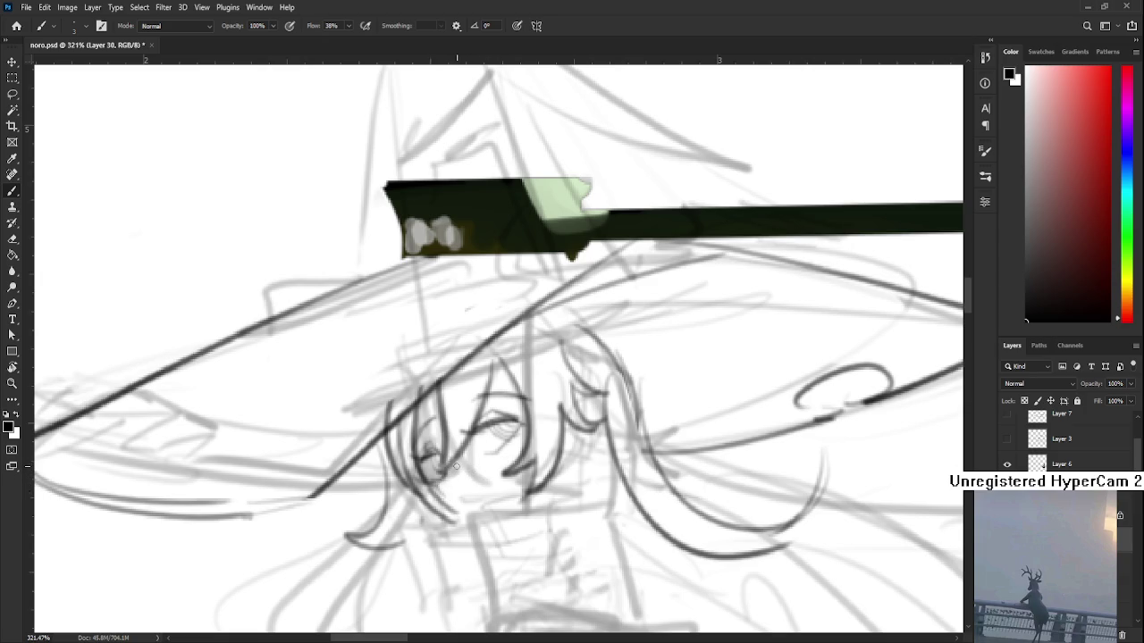
left_click_drag(516, 462, 487, 441)
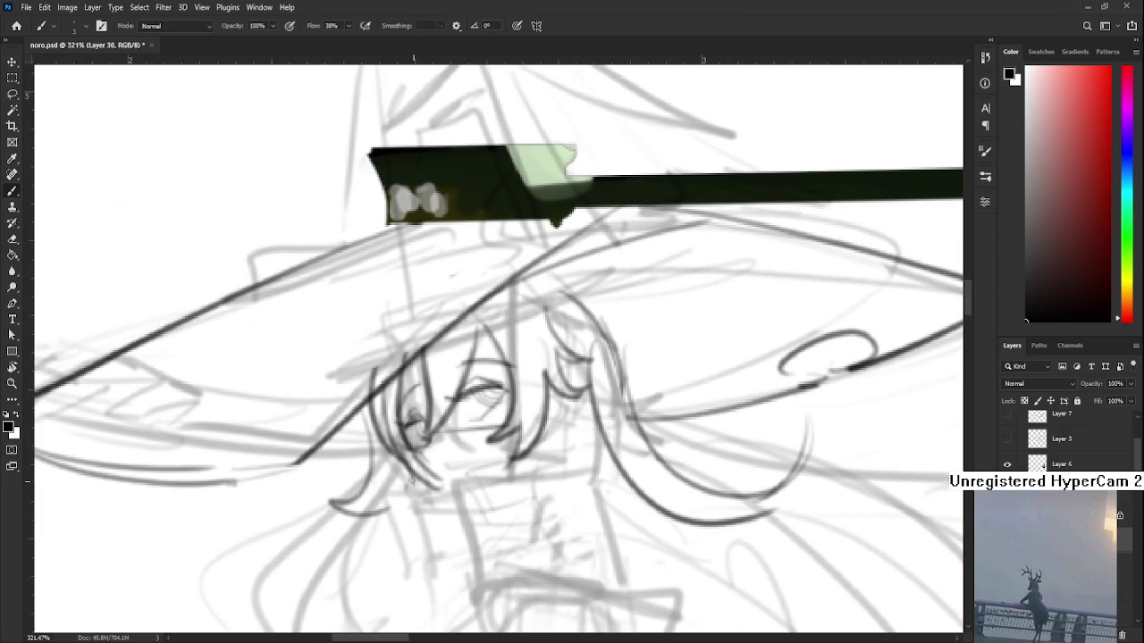
Step: Draw the neck line below the hair, retrying until it fits, plus the torso's right side
left_click_drag(413, 481, 461, 525)
key("ctrl+z")
scroll(527, 469, "down", 2)
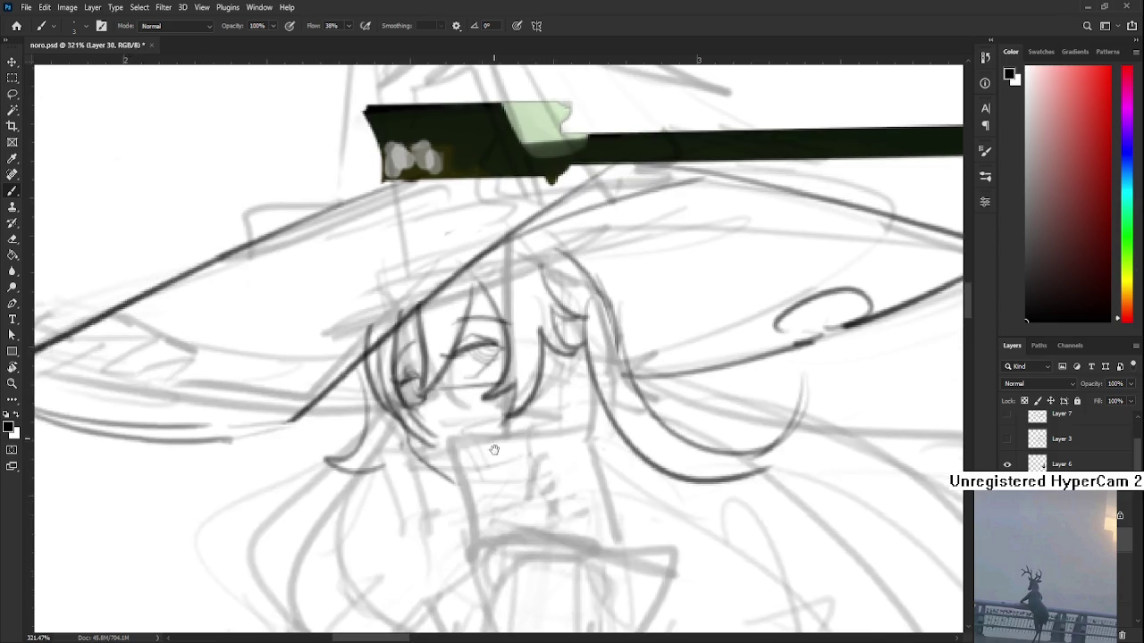
mouse_move(523, 432)
left_mouse_down()
mouse_move(463, 450)
mouse_move(590, 429)
mouse_move(462, 443)
mouse_move(483, 563)
left_mouse_up()
key("ctrl+z")
key("ctrl+z")
left_click_drag(461, 451, 482, 563)
key("ctrl+z")
left_click_drag(458, 449, 481, 561)
key("ctrl+z")
left_click_drag(586, 432, 623, 544)
scroll(630, 501, "down", 2)
scroll(635, 479, "down", 3)
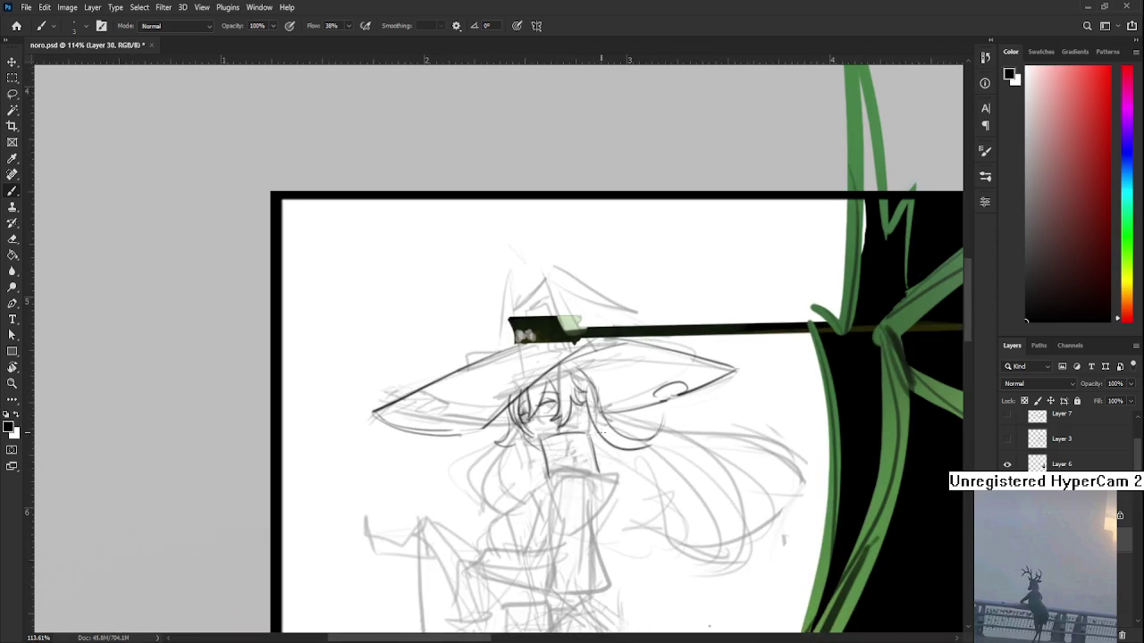
left_click_drag(635, 480, 510, 382)
scroll(564, 432, "up", 1)
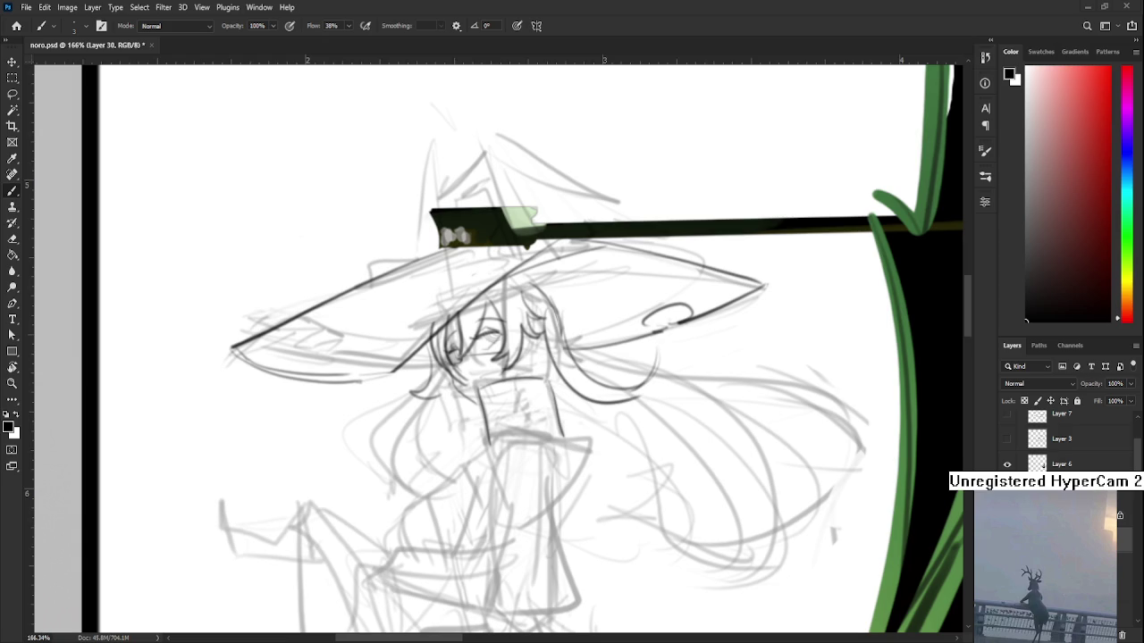
Step: Tilt the canvas view and make a first, undone attempt at the collar stroke
scroll(463, 414, "up", 1)
scroll(464, 414, "up", 1)
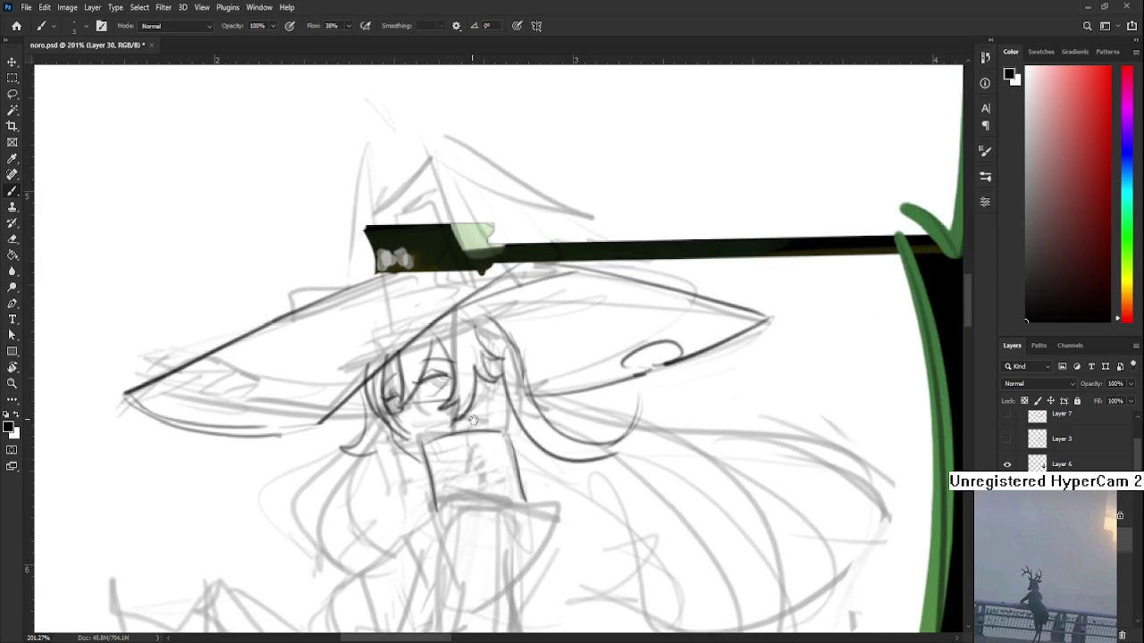
scroll(464, 415, "down", 1)
key("e")
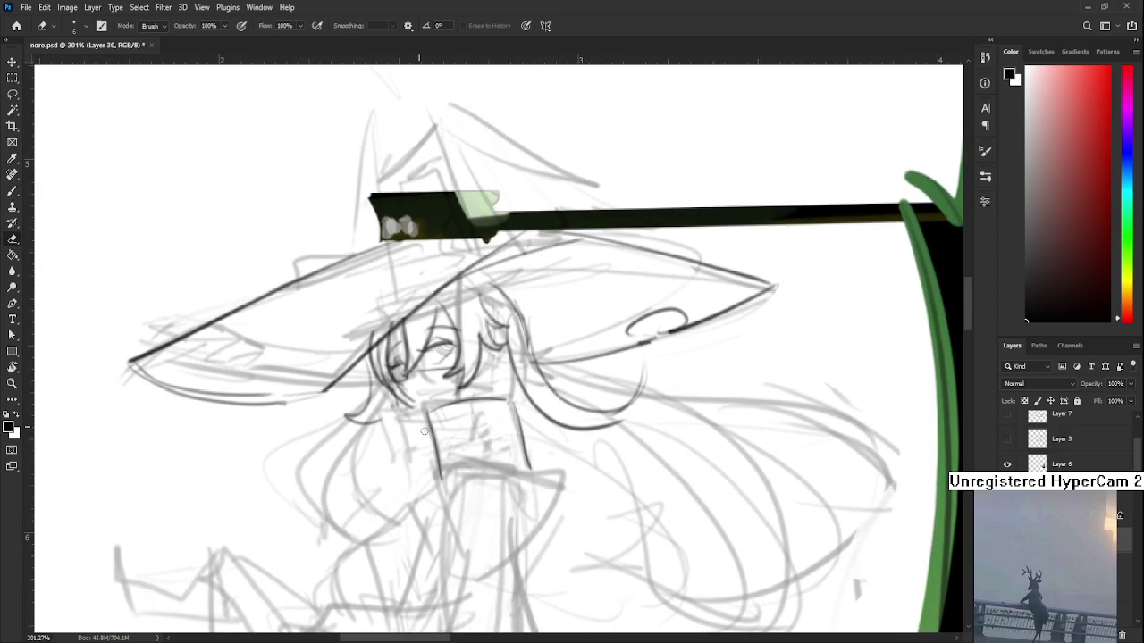
key("b")
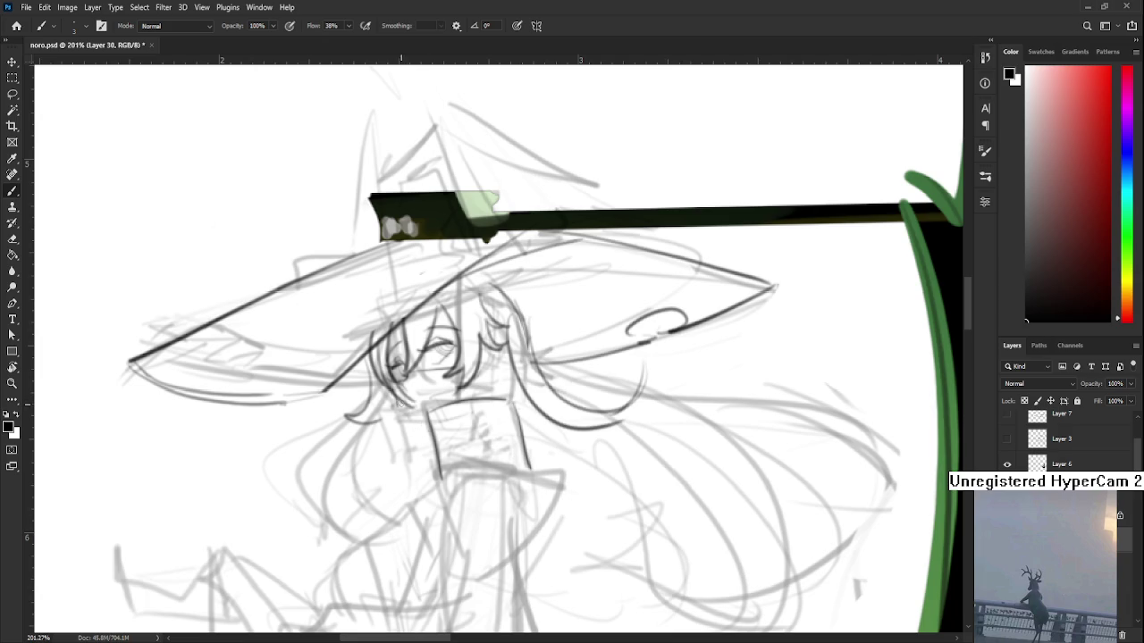
scroll(444, 457, "down", 3)
key("r")
mouse_move(462, 344)
left_mouse_down()
mouse_move(450, 366)
mouse_move(511, 339)
left_mouse_up()
key("ctrl+z")
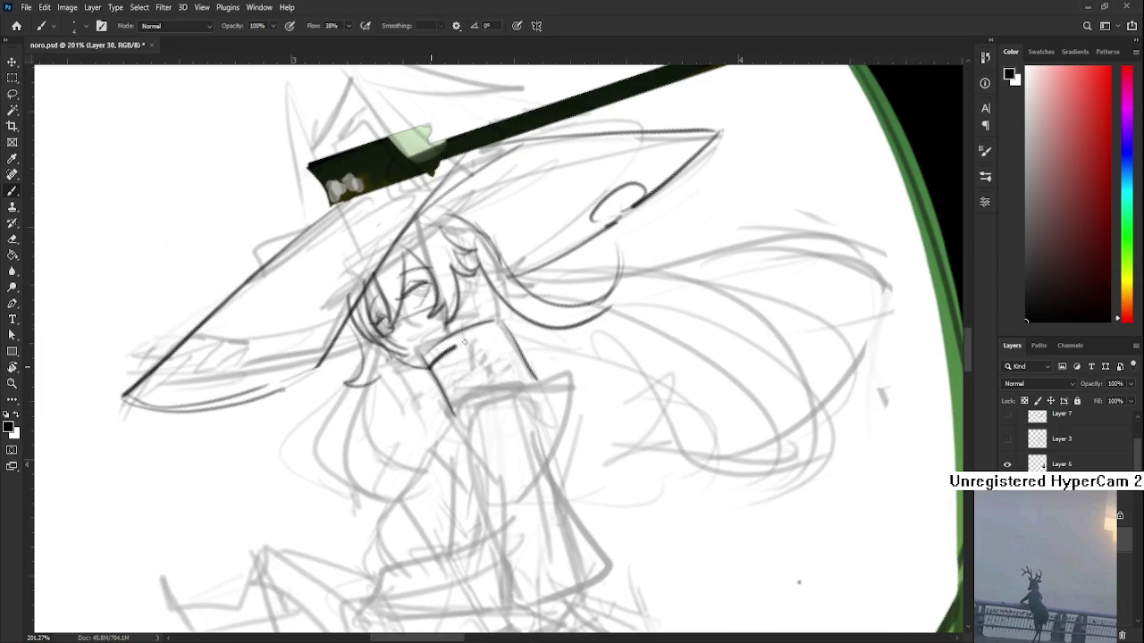
Step: Ink the collar line across the witch's neck, redrawing it until it sits right
left_click_drag(432, 373, 513, 341)
key("ctrl+z")
left_click_drag(431, 376, 518, 336)
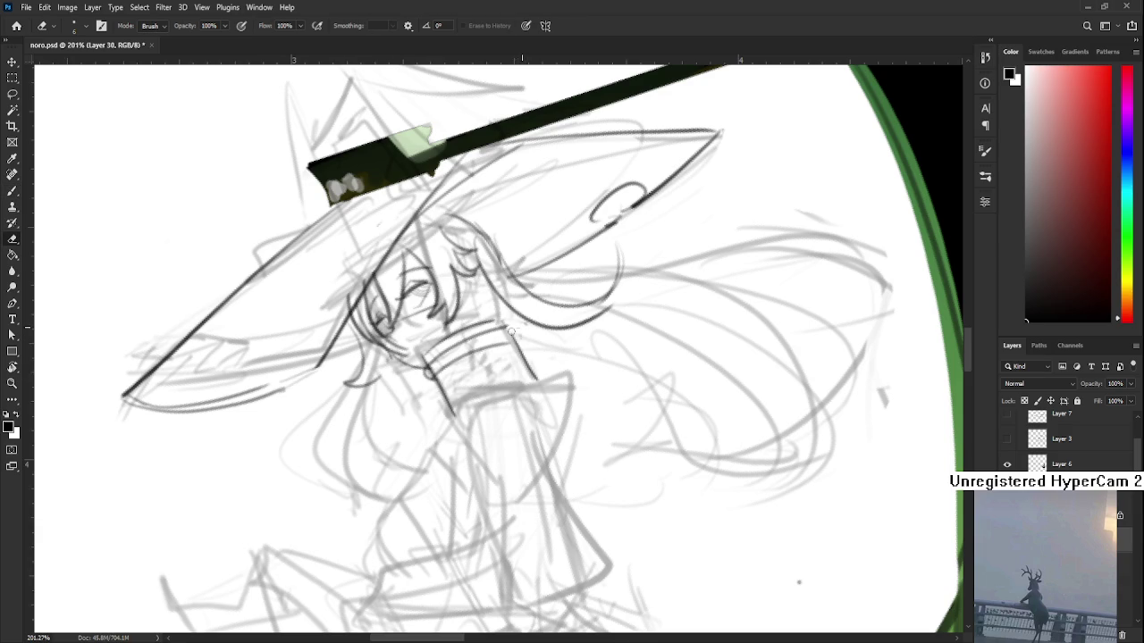
left_click_drag(433, 384, 520, 346)
key("ctrl+z")
mouse_move(435, 384)
left_mouse_down()
mouse_move(520, 345)
mouse_move(529, 355)
mouse_move(419, 378)
mouse_move(427, 420)
left_mouse_up()
Step: Level the view and add short vertical strokes just left of the collar
key("r")
key("ctrl+z")
left_click_drag(420, 374, 427, 420)
left_click_drag(430, 372, 438, 425)
left_click_drag(418, 381, 427, 422)
key("ctrl+z")
key("ctrl+z")
scroll(422, 427, "down", 3)
scroll(422, 427, "down", 3)
scroll(422, 428, "down", 2)
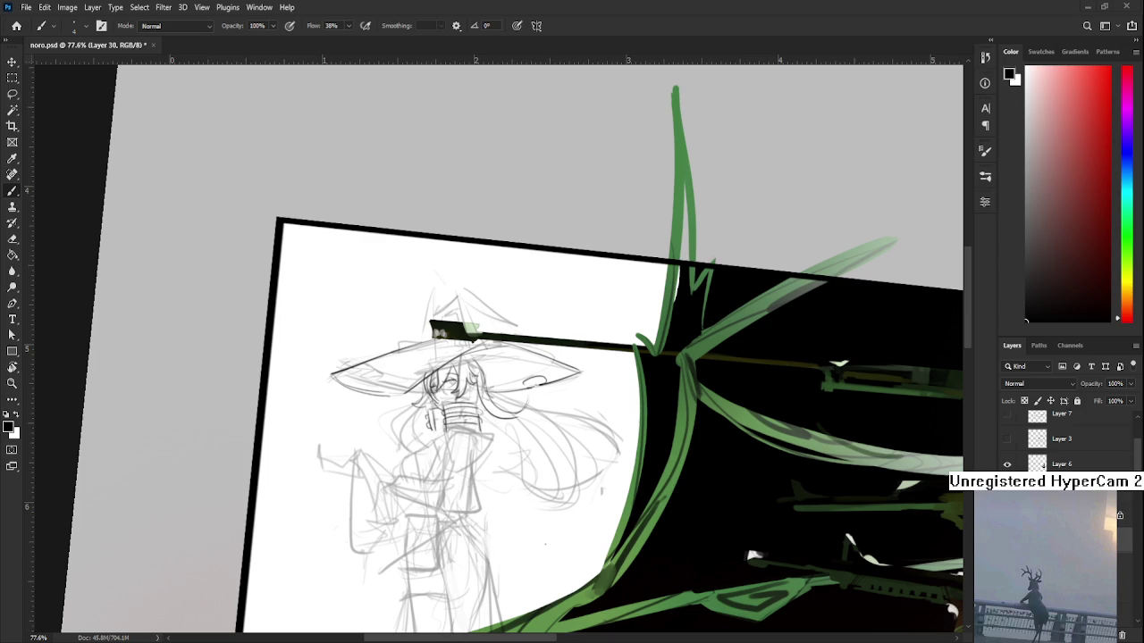
scroll(413, 406, "up", 2)
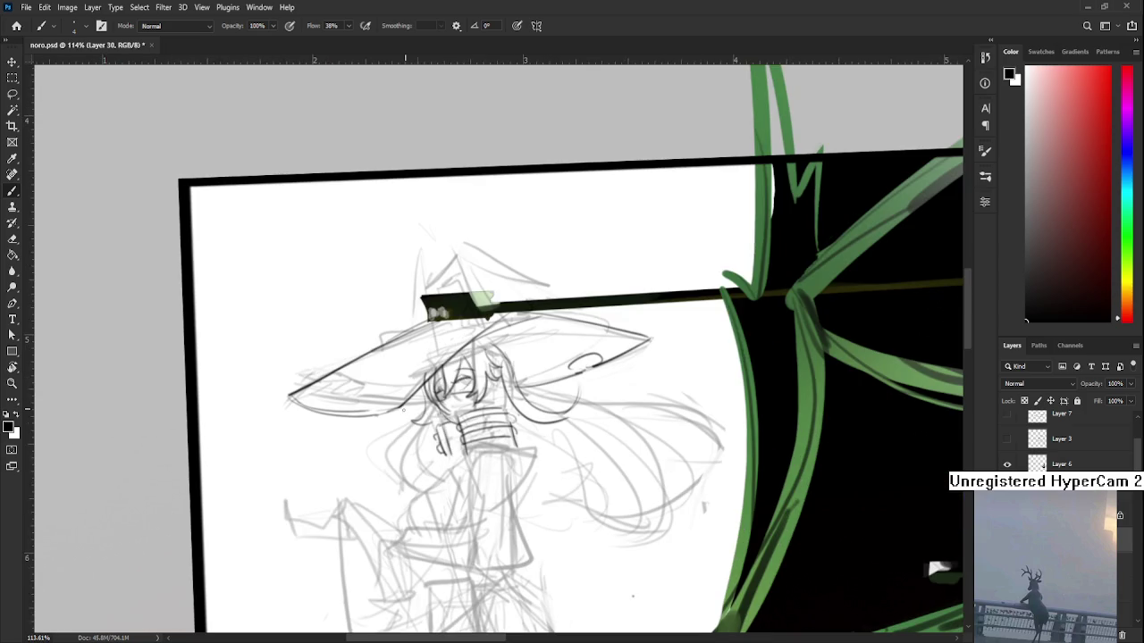
Step: Draw a hair stroke just left of the witch's face
scroll(589, 335, "down", 1)
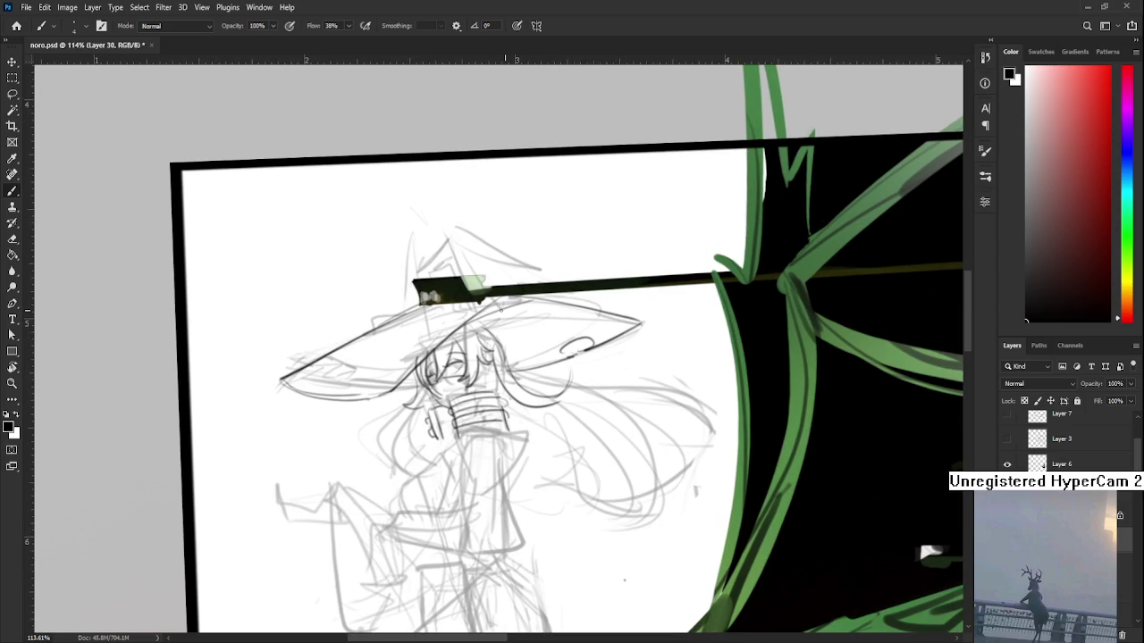
left_click_drag(568, 350, 590, 357)
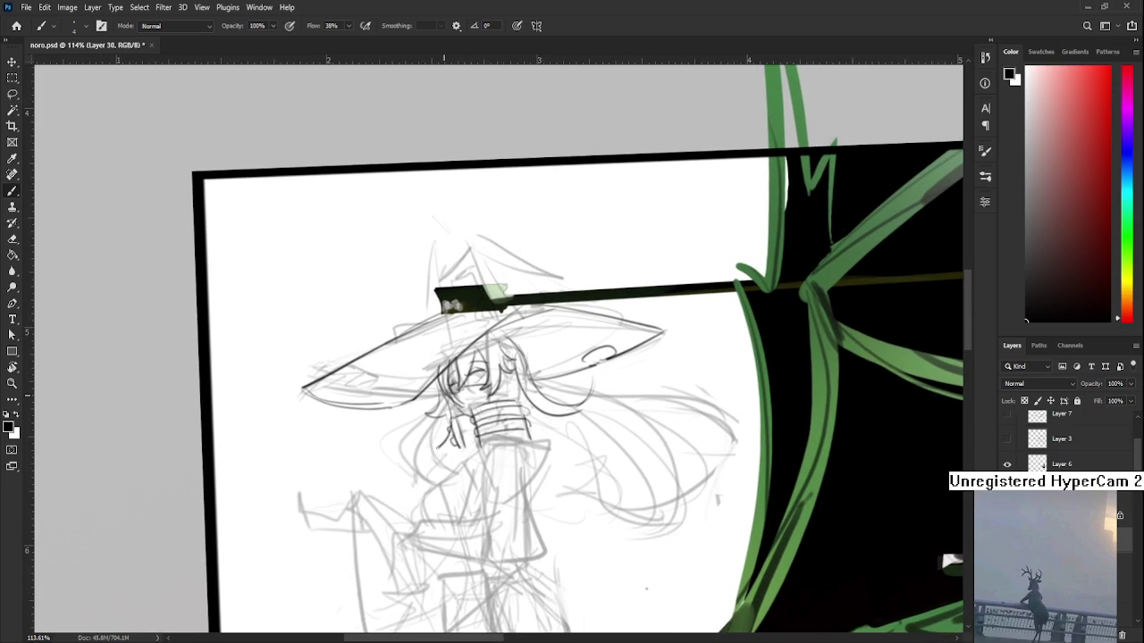
left_click_drag(442, 395, 420, 429)
scroll(470, 413, "down", 2)
Step: Try a diagonal line down the figure's left, redrawing it longer several times
left_click_drag(479, 406, 436, 450)
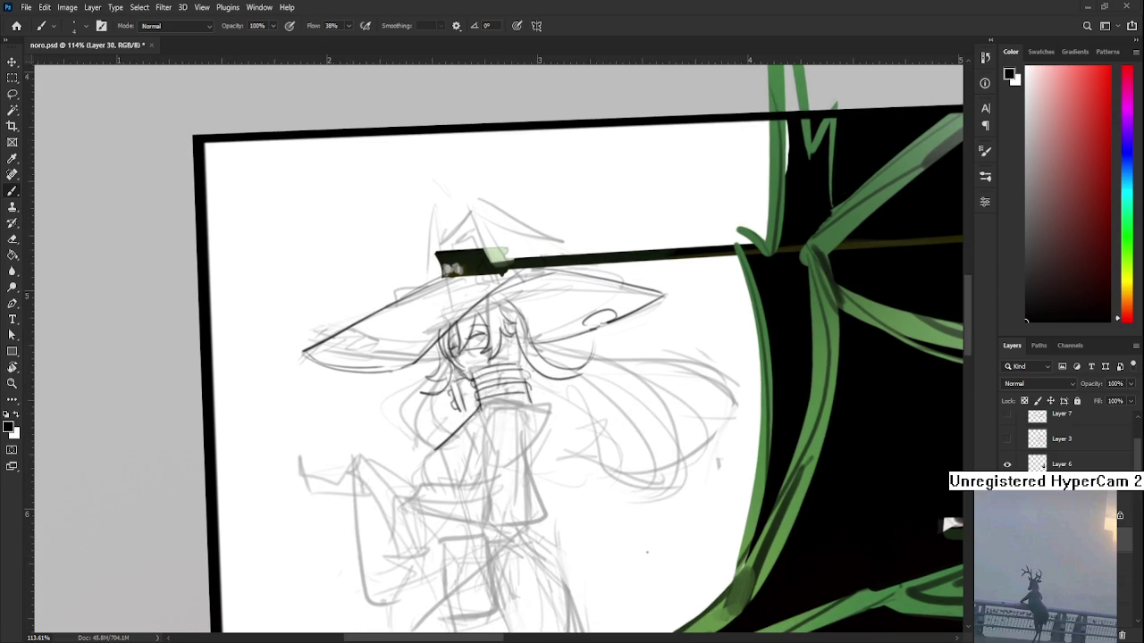
scroll(496, 376, "down", 2)
key("ctrl+z")
left_click_drag(481, 367, 407, 426)
key("ctrl+z")
mouse_move(464, 380)
left_mouse_down()
mouse_move(406, 425)
mouse_move(450, 399)
mouse_move(409, 426)
mouse_move(422, 473)
left_mouse_up()
key("ctrl+z")
Step: Replace the diagonal strokes with a short curve down the figure's left side
key("ctrl+z")
key("ctrl+z")
key("ctrl+z")
key("ctrl+z")
mouse_move(453, 392)
left_mouse_down()
mouse_move(416, 425)
mouse_move(416, 472)
left_mouse_up()
key("ctrl+z")
key("ctrl+z")
left_click_drag(411, 431, 407, 458)
key("ctrl+z")
key("ctrl+z")
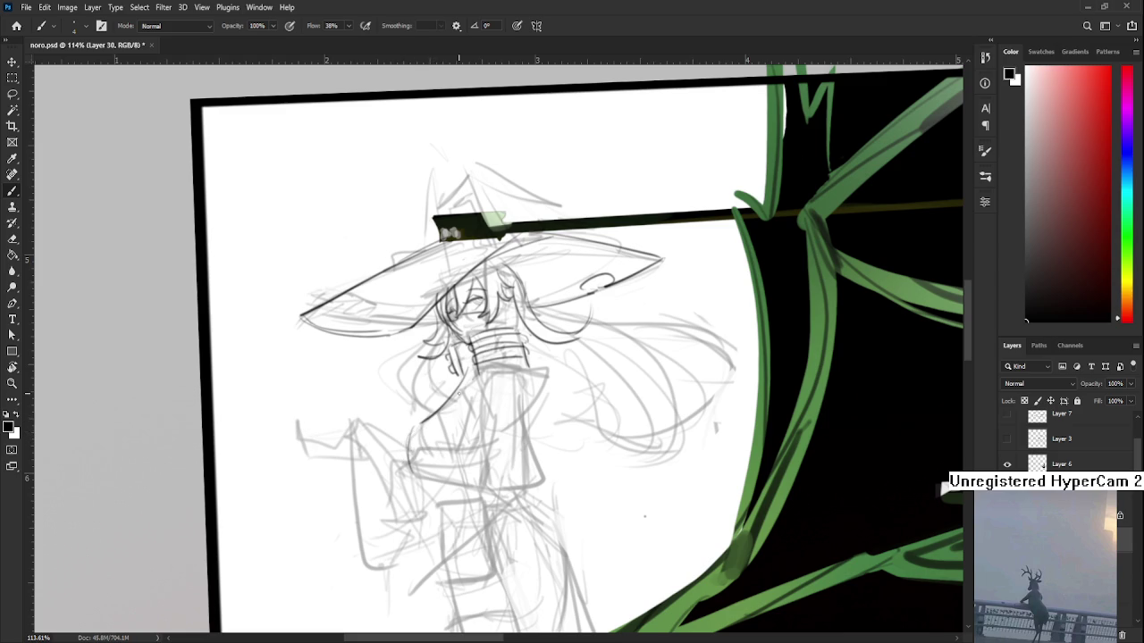
scroll(458, 395, "down", 3)
scroll(459, 396, "down", 2)
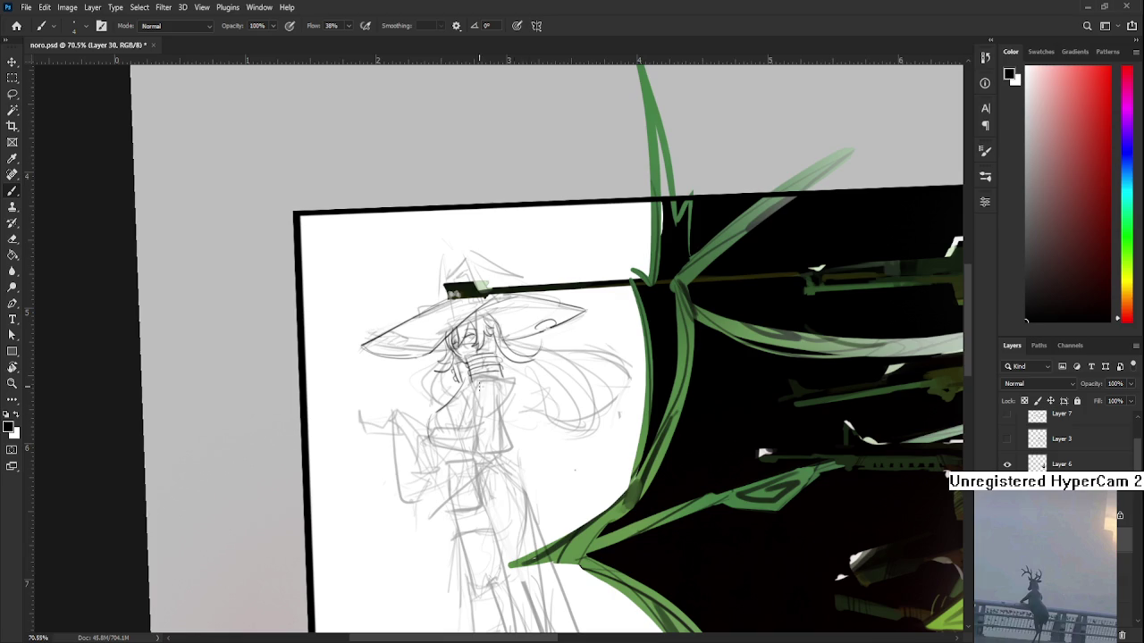
mouse_move(483, 370)
left_mouse_down()
mouse_move(472, 376)
mouse_move(500, 399)
left_mouse_up()
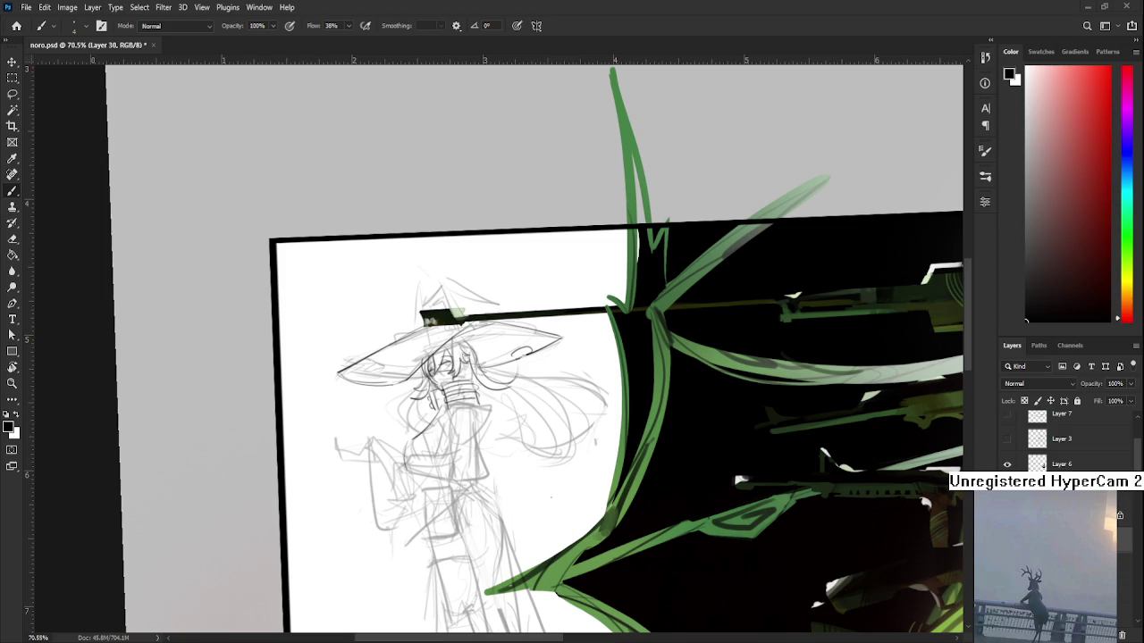
scroll(474, 370, "up", 3)
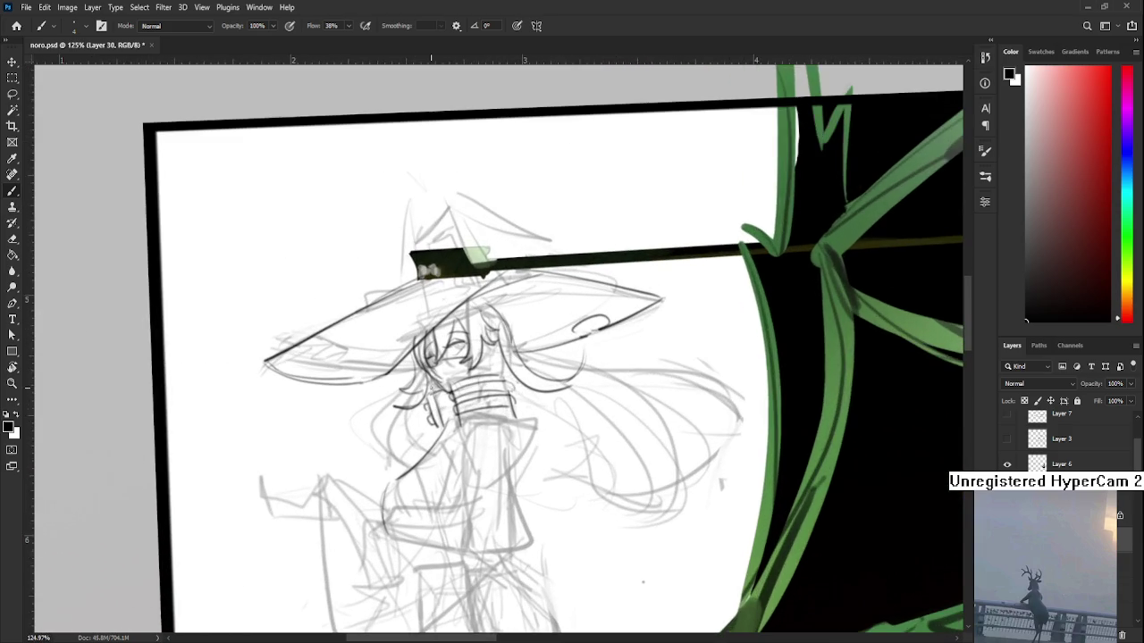
Step: Draw a wide arc of hair sweeping right of the face, redrawing it until it fits
scroll(473, 370, "up", 1)
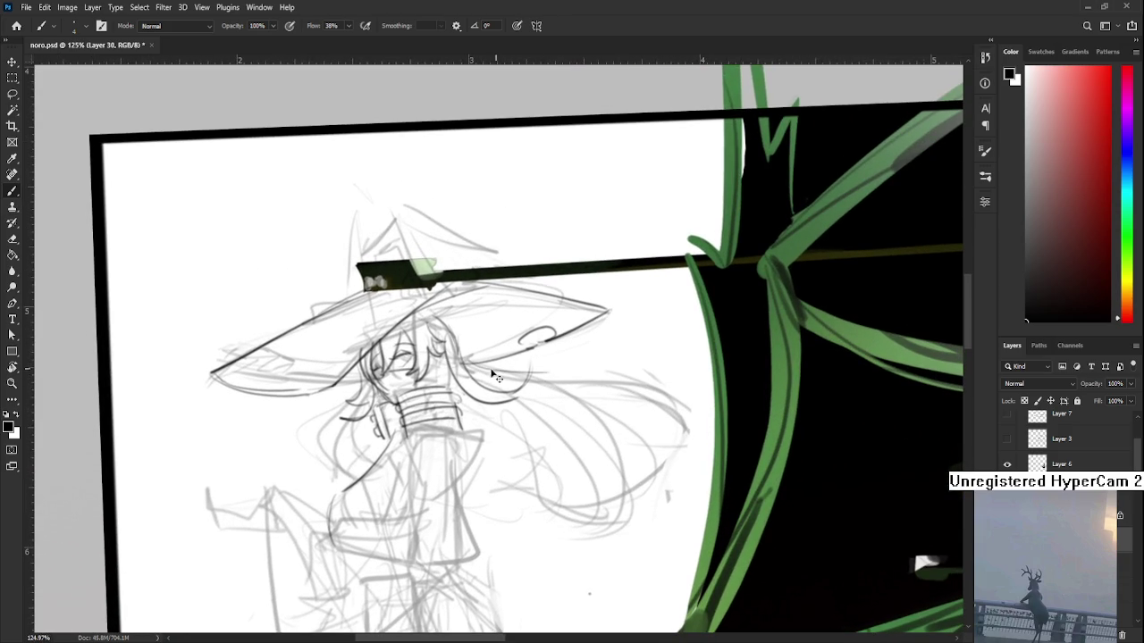
left_click_drag(452, 363, 599, 469)
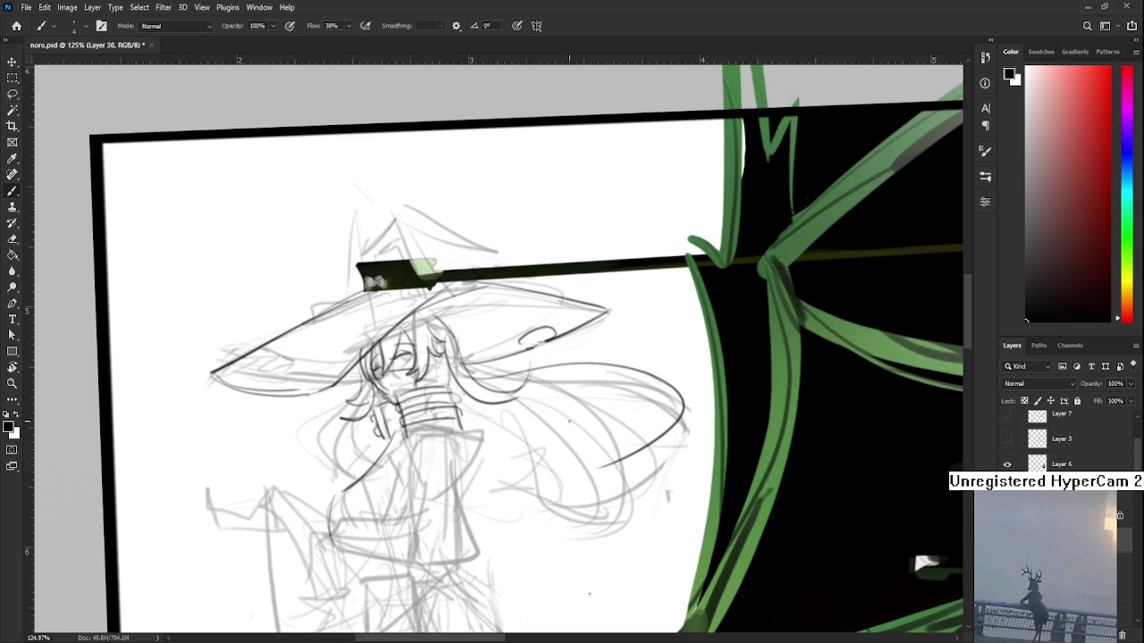
key("ctrl+z")
left_click_drag(474, 385, 586, 478)
key("ctrl+z")
left_click_drag(477, 384, 585, 491)
key("ctrl+z")
mouse_move(474, 382)
left_mouse_down()
mouse_move(678, 450)
mouse_move(608, 490)
left_mouse_up()
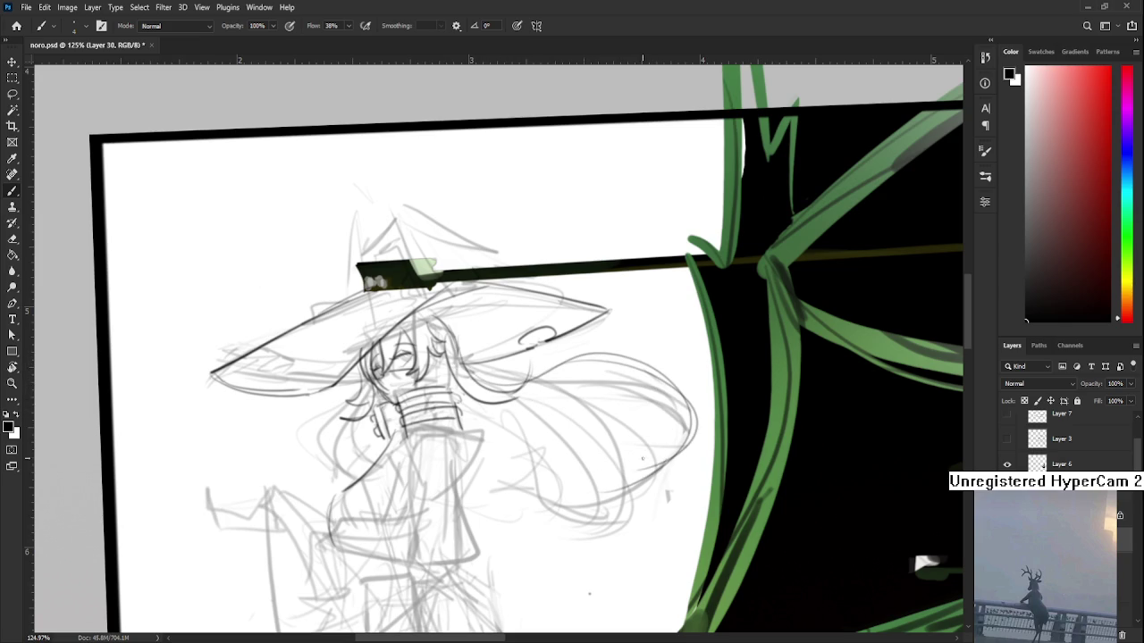
left_click_drag(496, 430, 491, 413)
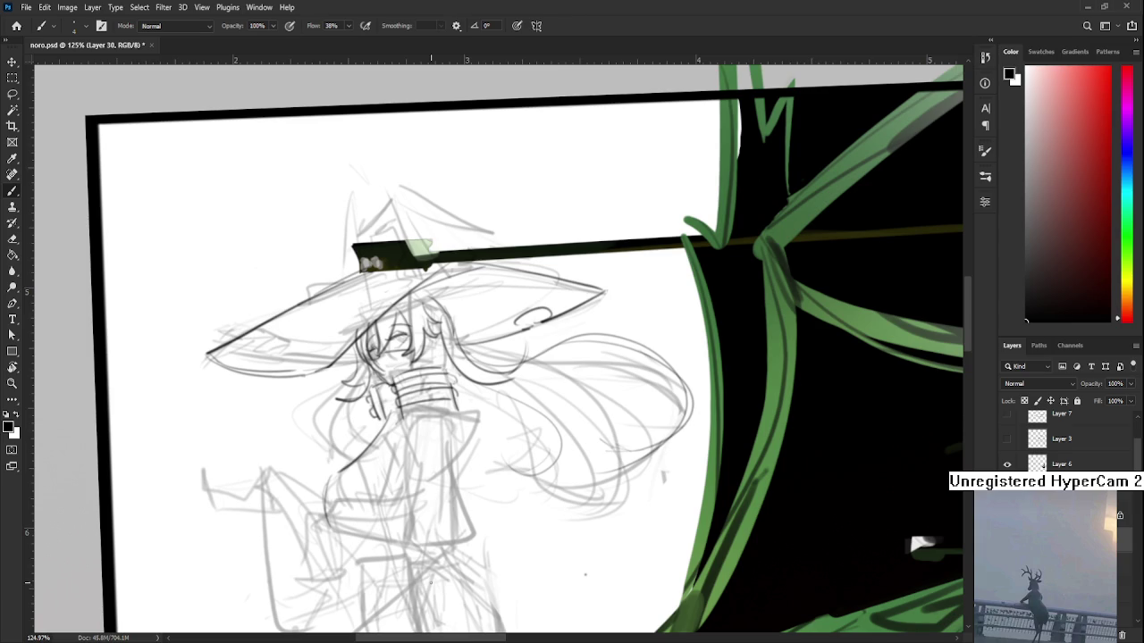
Step: Redraw the sleeve's left edge and add darker strokes along the sleeve and collar
scroll(430, 435, "right", 3)
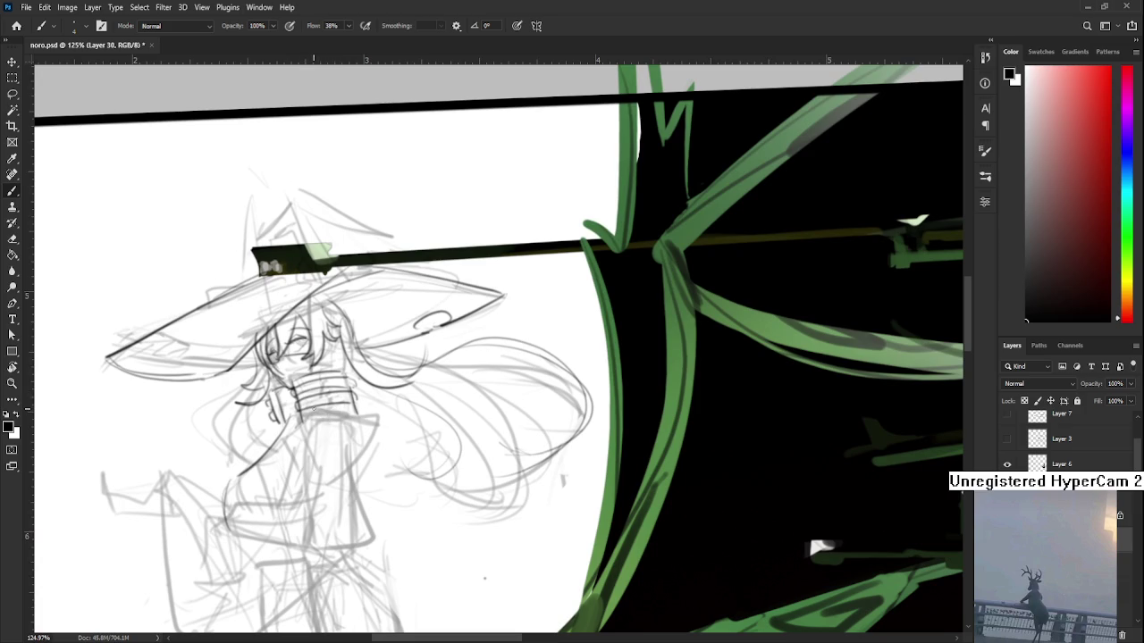
scroll(318, 407, "down", 1)
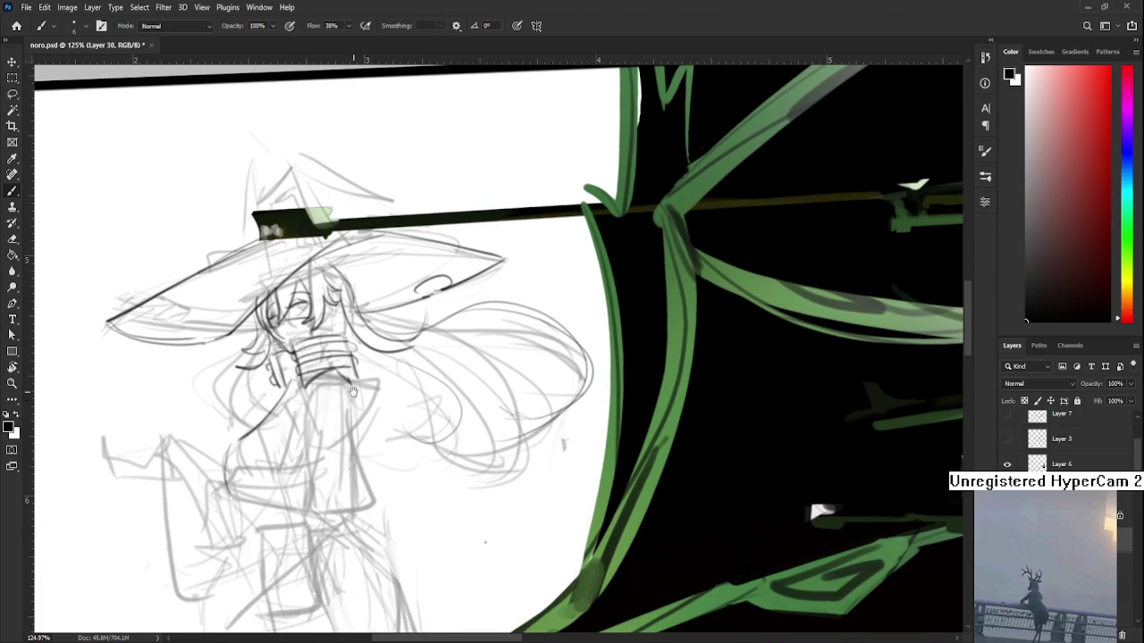
scroll(353, 384, "down", 1)
left_click_drag(298, 379, 297, 470)
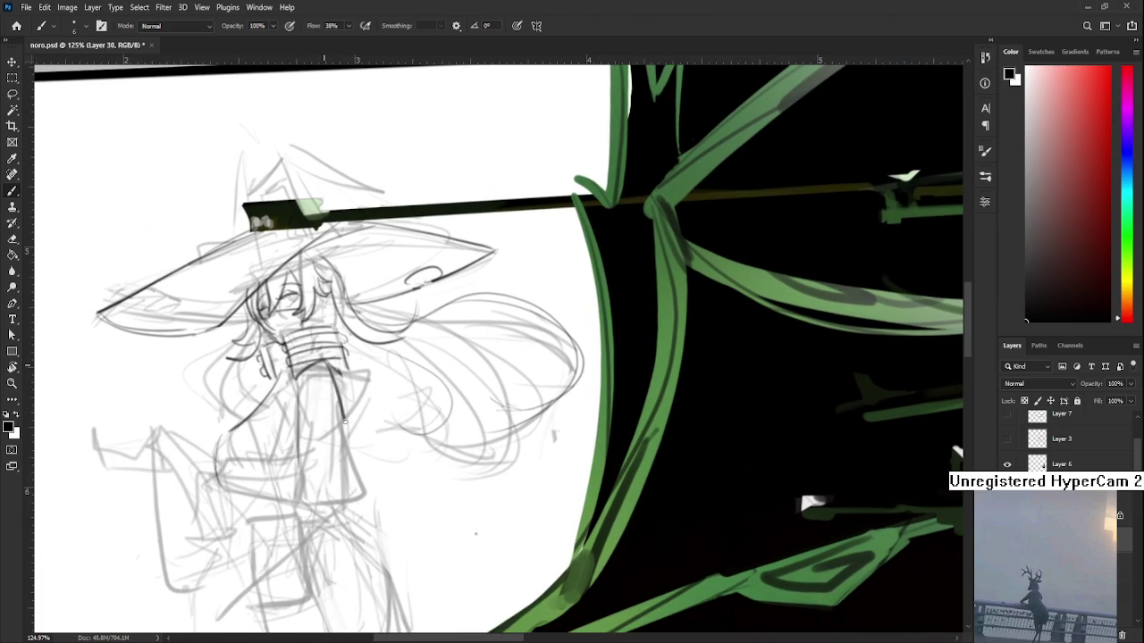
left_click_drag(330, 363, 340, 424)
mouse_move(286, 399)
left_mouse_down()
mouse_move(326, 363)
mouse_move(292, 438)
left_mouse_up()
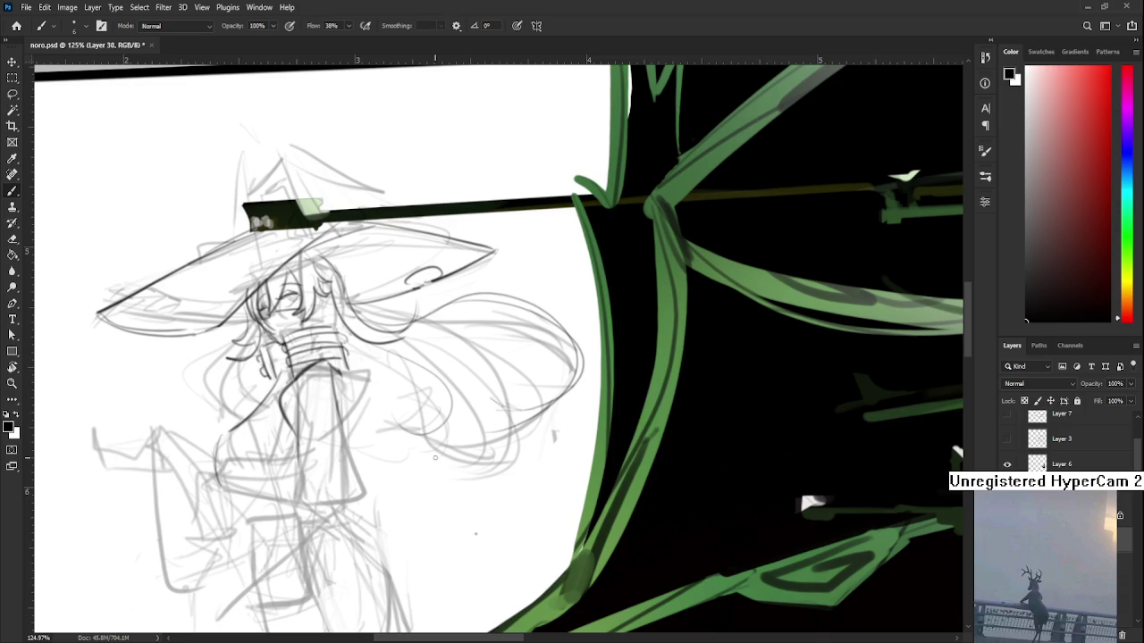
Step: Try two strokes along the lower hat brim, undoing both attempts
left_click_drag(404, 379, 363, 461)
left_click_drag(353, 393, 347, 395)
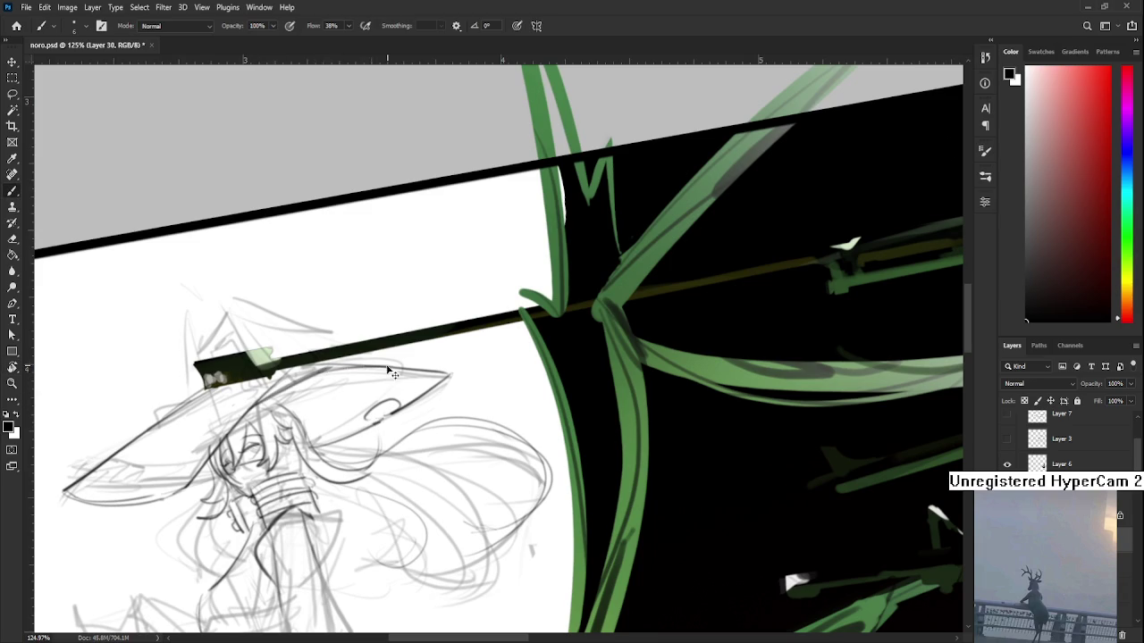
left_click_drag(355, 415, 417, 379)
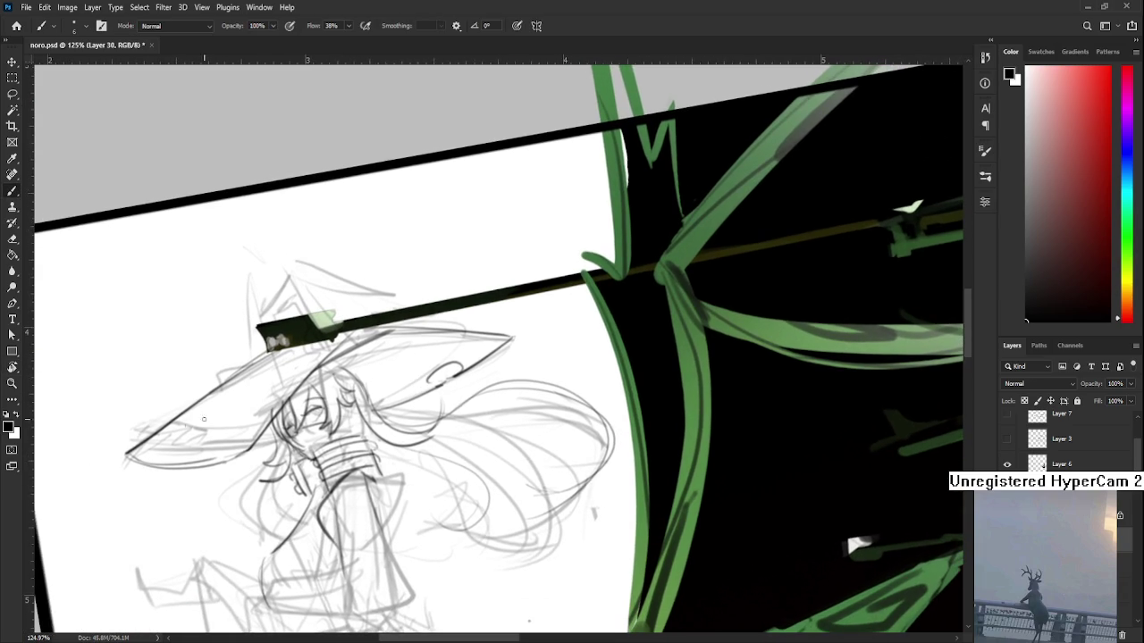
left_click_drag(131, 459, 223, 466)
key("ctrl+z")
left_click_drag(130, 458, 243, 452)
key("ctrl+z")
key("ctrl+z")
Step: Rotate and pan the canvas view to reframe the hat brim
left_click_drag(451, 580, 400, 386)
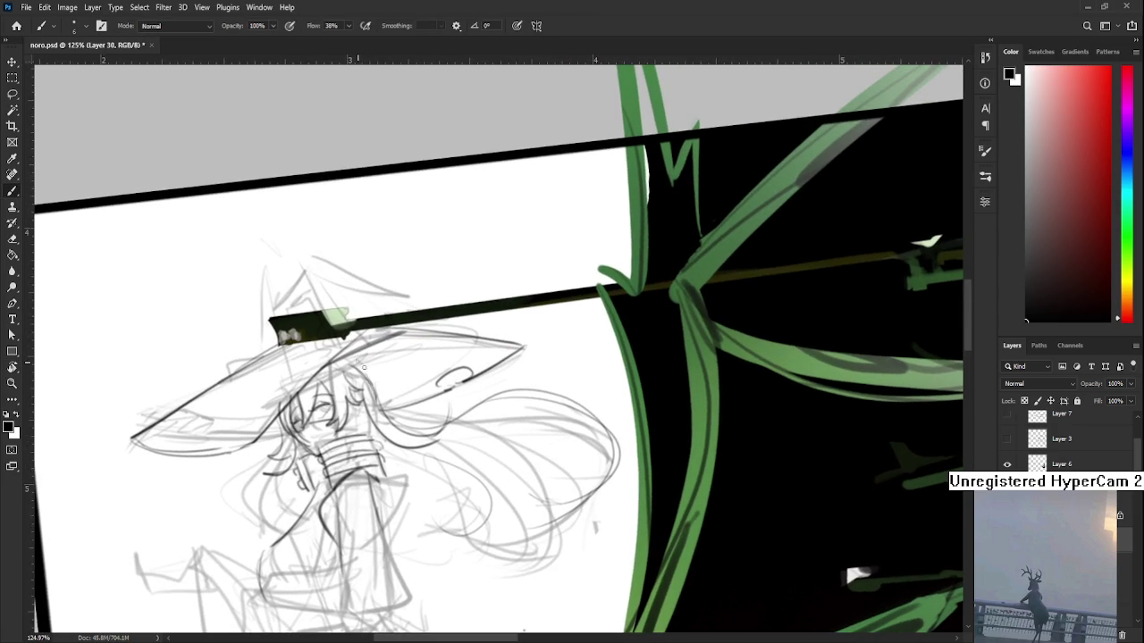
mouse_move(363, 404)
left_mouse_down()
mouse_move(373, 389)
mouse_move(391, 431)
mouse_move(318, 420)
left_mouse_up()
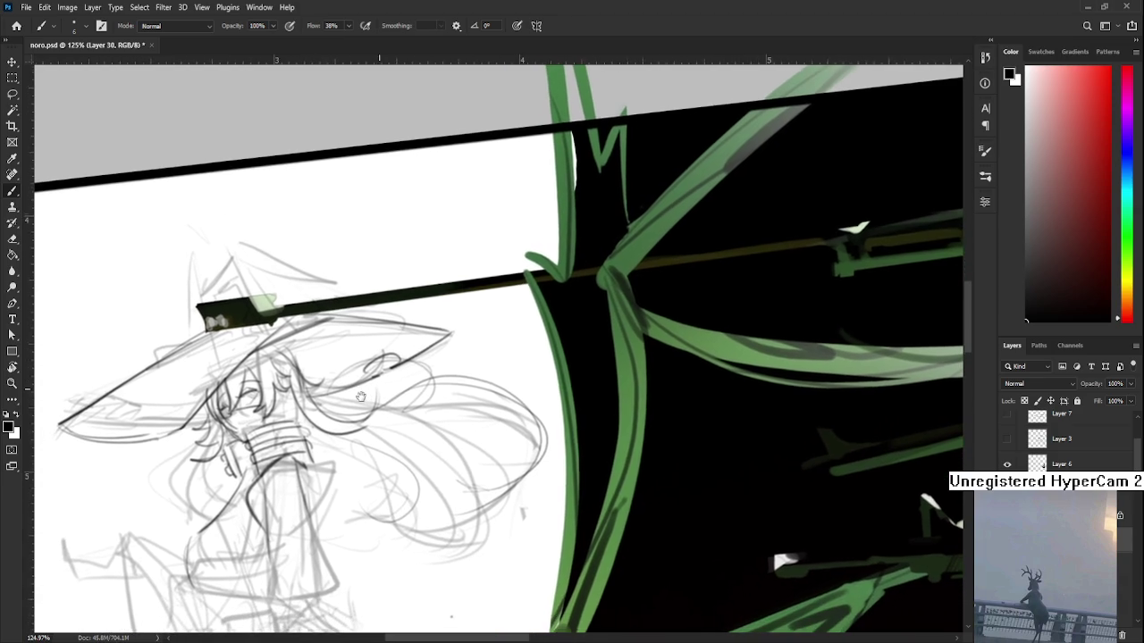
mouse_move(329, 426)
left_mouse_down()
mouse_move(378, 388)
mouse_move(285, 391)
mouse_move(299, 442)
left_mouse_up()
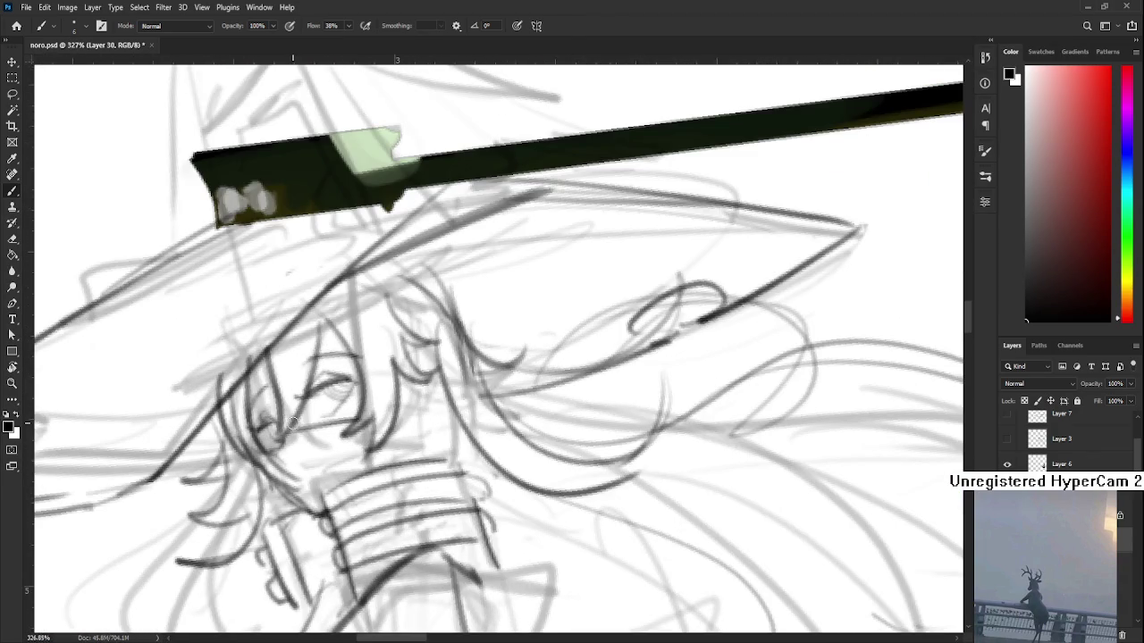
scroll(300, 442, "up", 2)
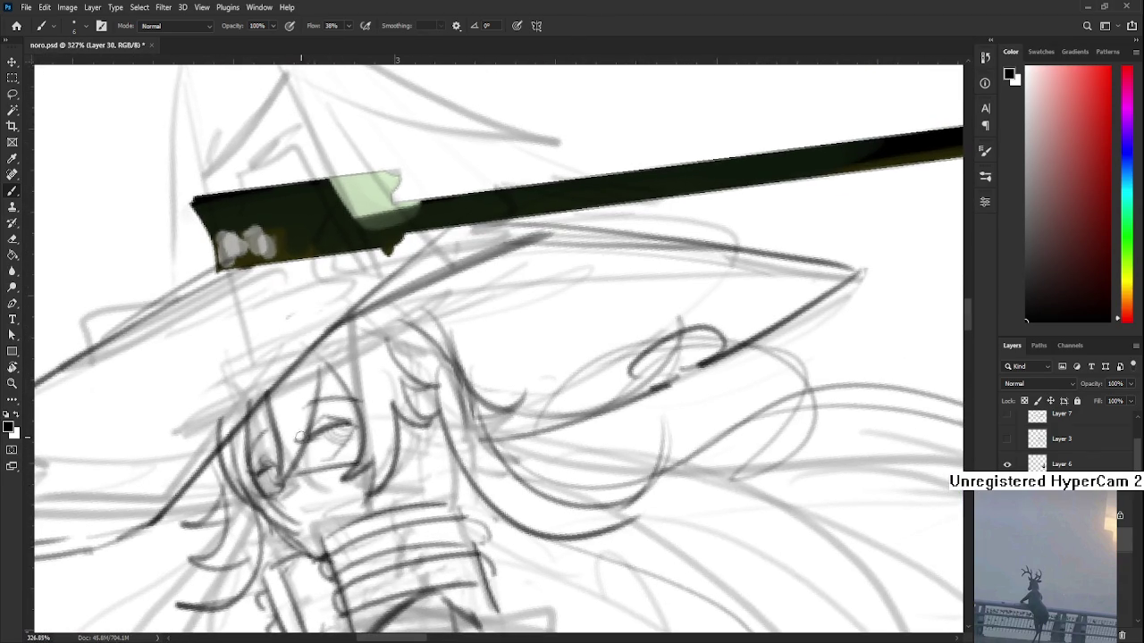
left_click_drag(348, 409, 425, 444)
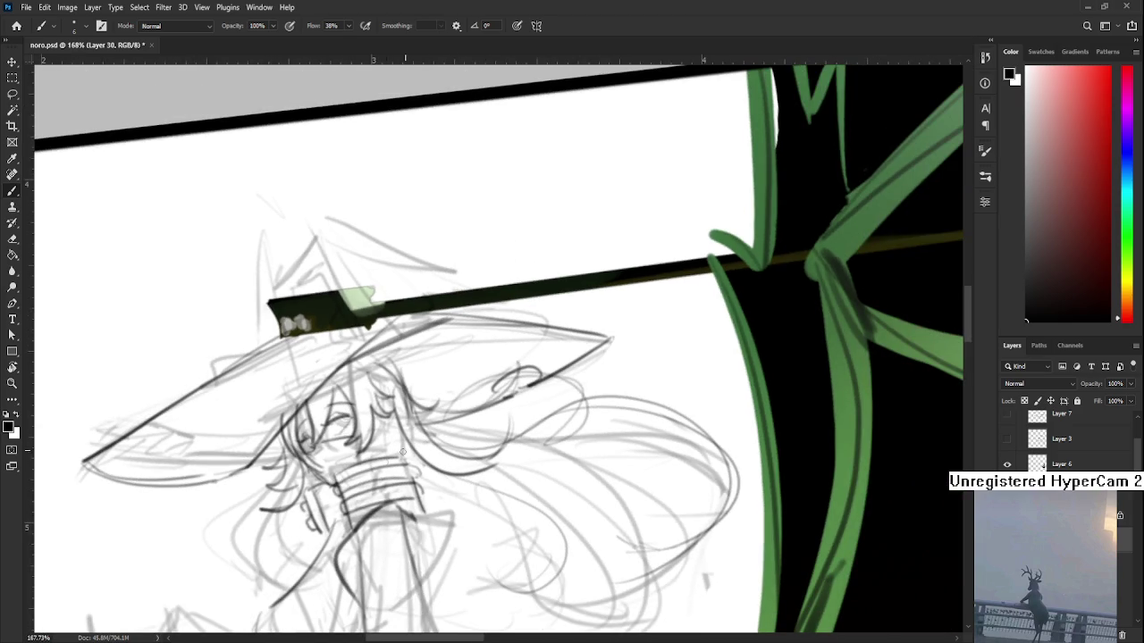
left_click_drag(304, 420, 331, 373)
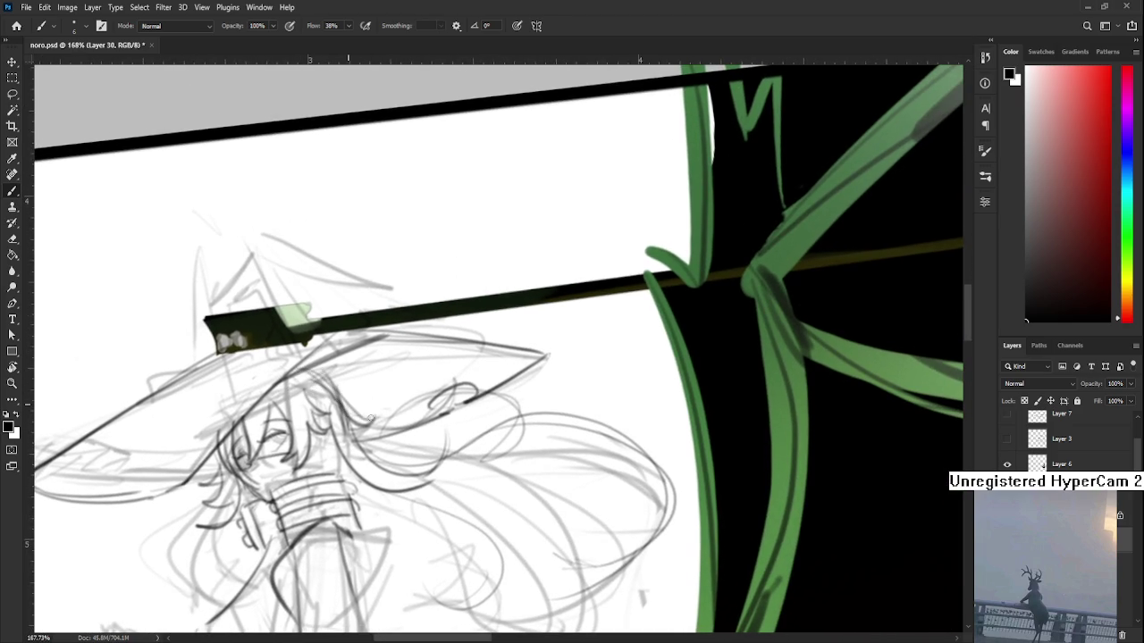
scroll(374, 420, "down", 1)
scroll(321, 440, "down", 3)
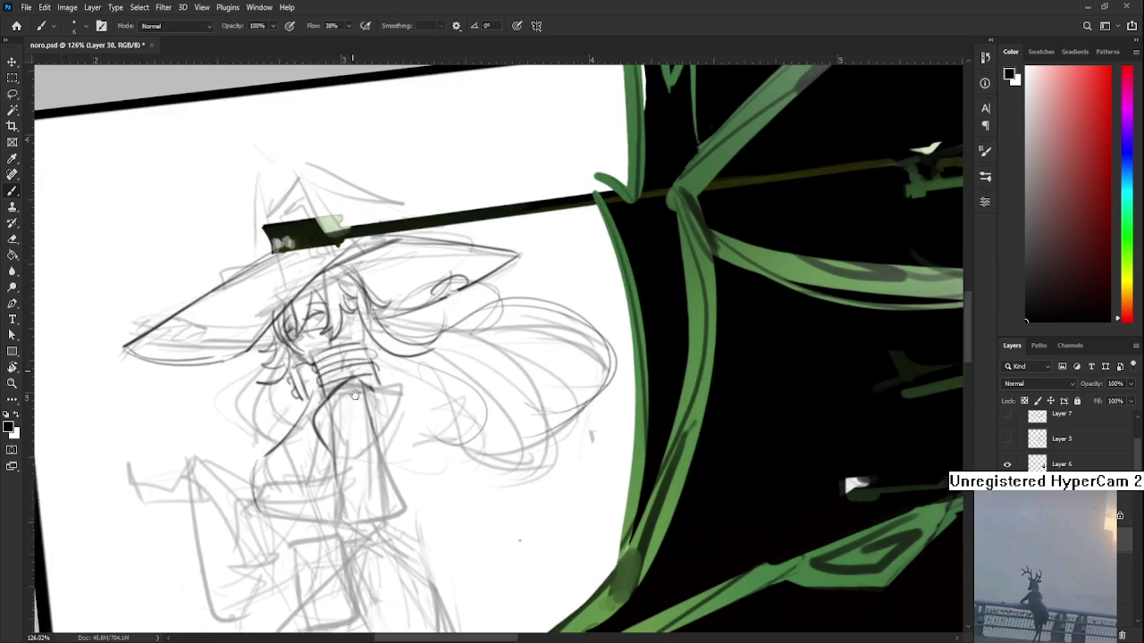
Step: Add zigzag trim to the sleeve and outline the edge of the sleeve cuff
left_click_drag(369, 445, 353, 417)
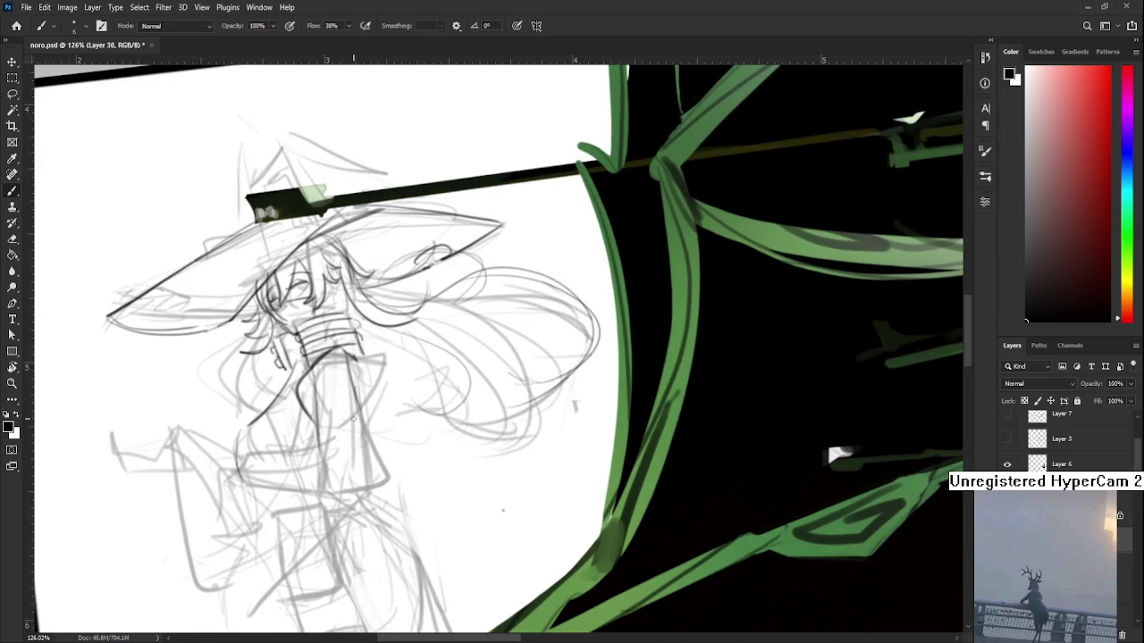
mouse_move(320, 402)
left_mouse_down()
mouse_move(349, 400)
mouse_move(339, 437)
mouse_move(364, 420)
left_mouse_up()
key("ctrl+z")
scroll(348, 432, "down", 1)
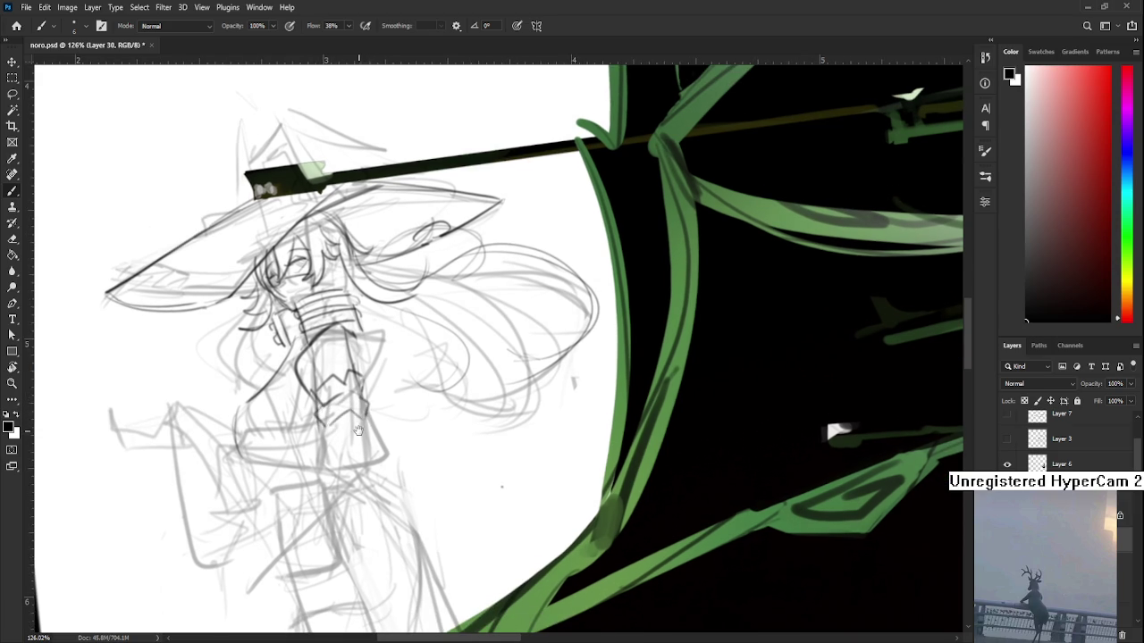
left_click_drag(358, 427, 360, 389)
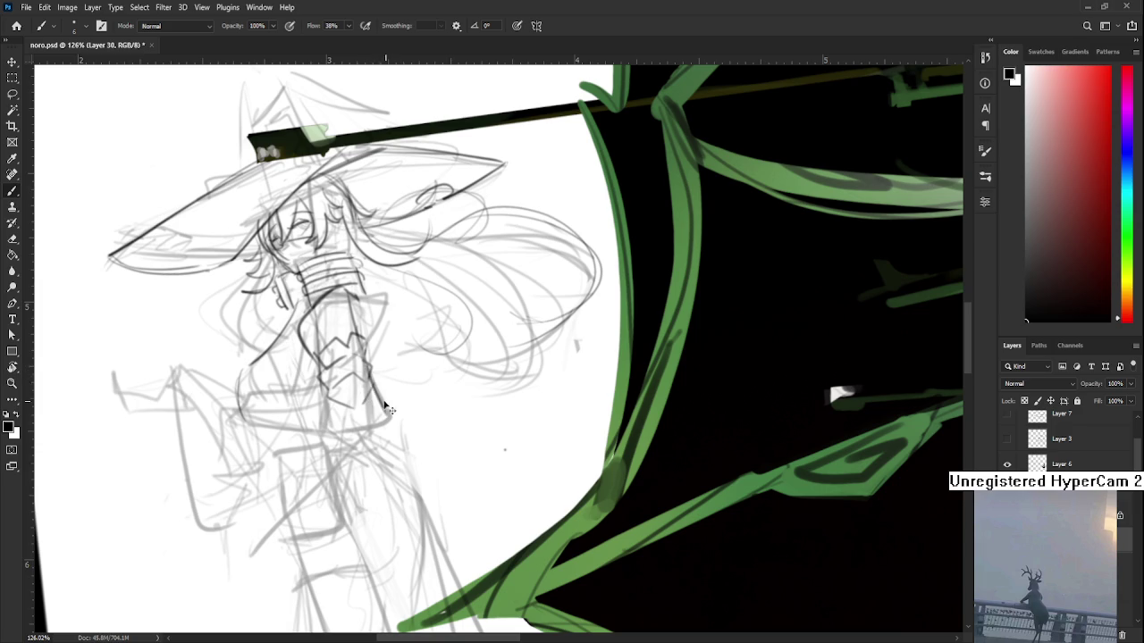
mouse_move(375, 376)
left_mouse_down()
mouse_move(386, 418)
mouse_move(363, 435)
mouse_move(483, 267)
mouse_move(348, 394)
left_mouse_up()
Step: Tilt the canvas view about 24 degrees to suit drawing the arm and hip
key("r")
key("b")
key("r")
key("b")
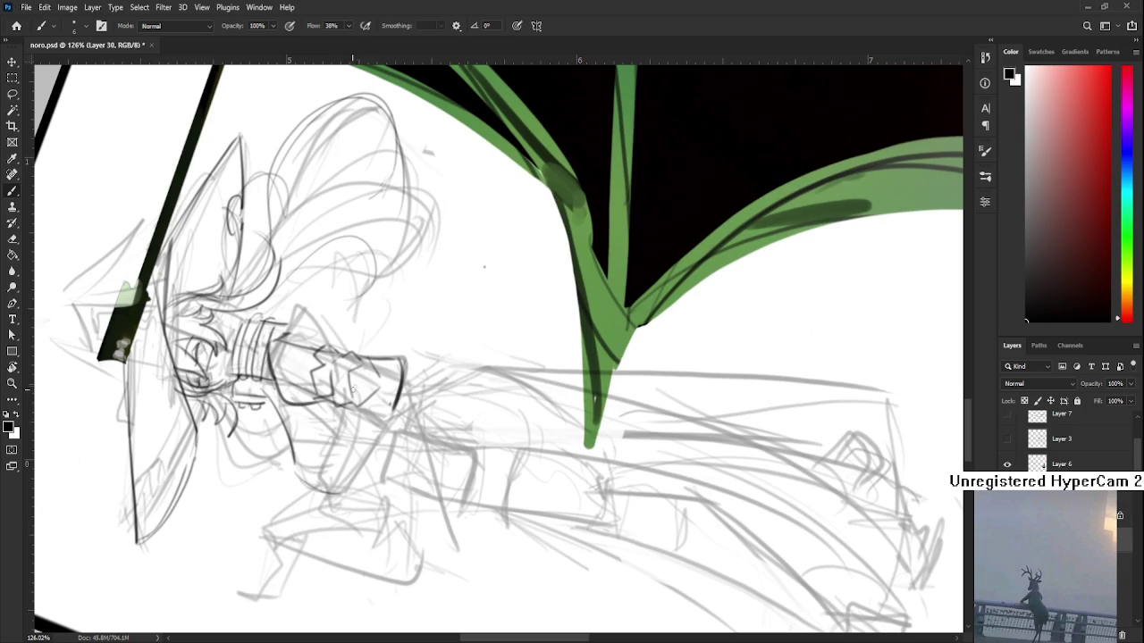
key("r")
left_click_drag(484, 266, 495, 298)
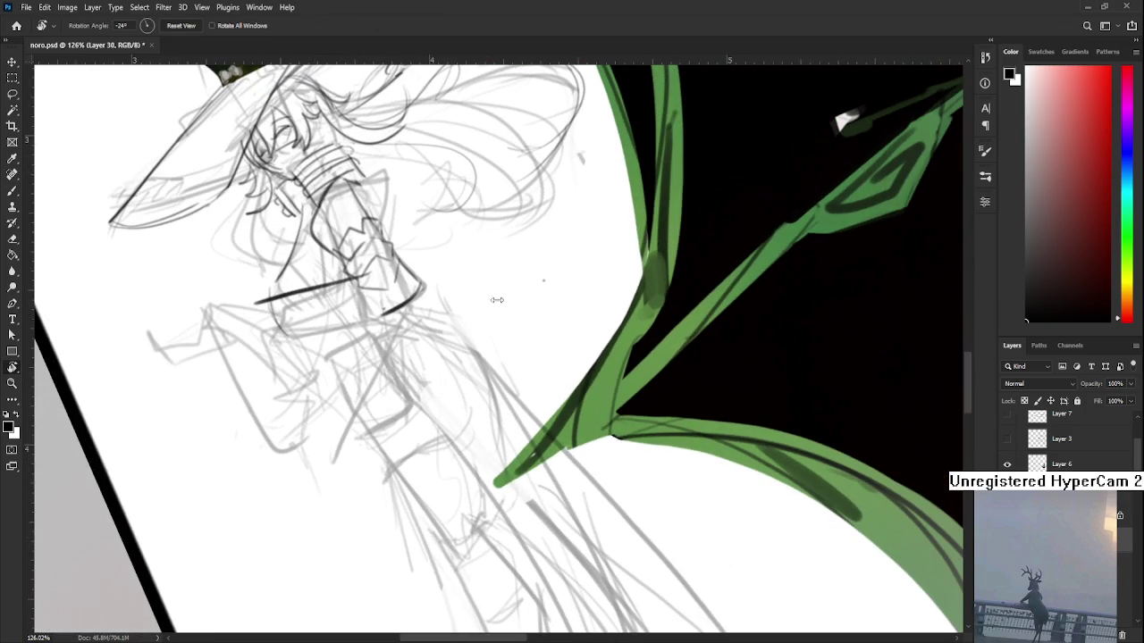
mouse_move(453, 438)
left_mouse_down()
mouse_move(404, 440)
mouse_move(351, 353)
mouse_move(299, 350)
left_mouse_up()
key("b")
Step: Draw the hip curve and a diagonal line across the legs, undoing stray trial strokes
key("ctrl+z")
key("ctrl+z")
mouse_move(370, 343)
left_mouse_down()
mouse_move(304, 352)
mouse_move(338, 517)
left_mouse_up()
key("ctrl+z")
mouse_move(300, 349)
left_mouse_down()
mouse_move(340, 487)
mouse_move(284, 429)
left_mouse_up()
key("ctrl+z")
key("ctrl+z")
mouse_move(300, 360)
left_mouse_down()
mouse_move(327, 489)
mouse_move(411, 413)
left_mouse_up()
key("ctrl+z")
mouse_move(327, 504)
left_mouse_down()
mouse_move(411, 386)
mouse_move(325, 483)
left_mouse_up()
key("ctrl+z")
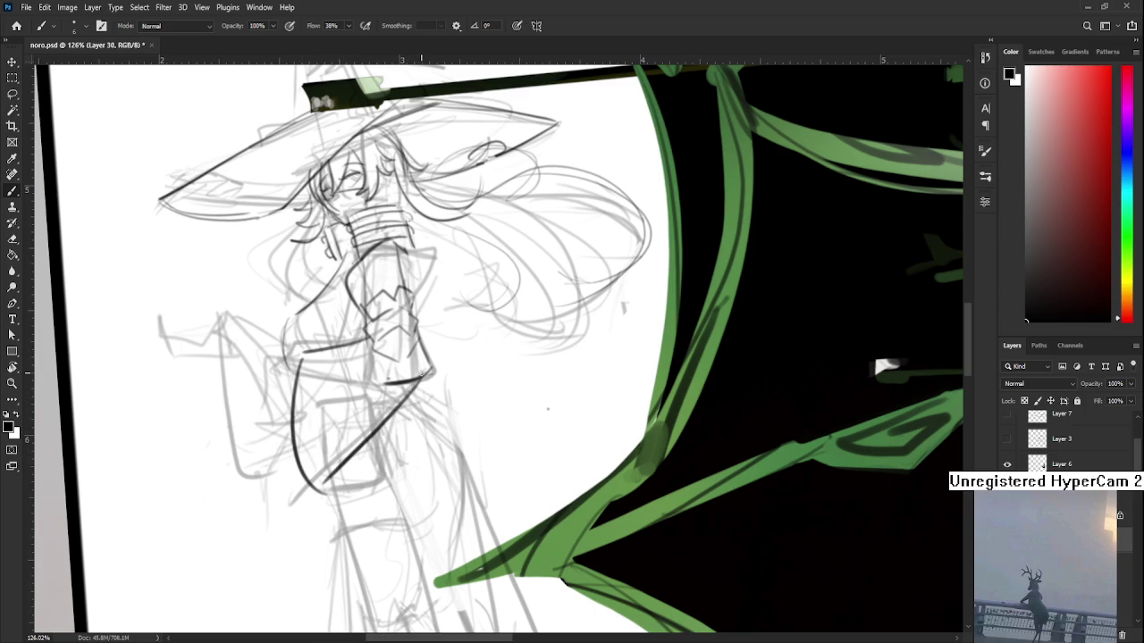
Step: Rework the left hip curve by switching between Eraser and Brush
left_click_drag(424, 371, 289, 502)
key("ctrl+z")
left_click_drag(273, 416, 292, 544)
key("e")
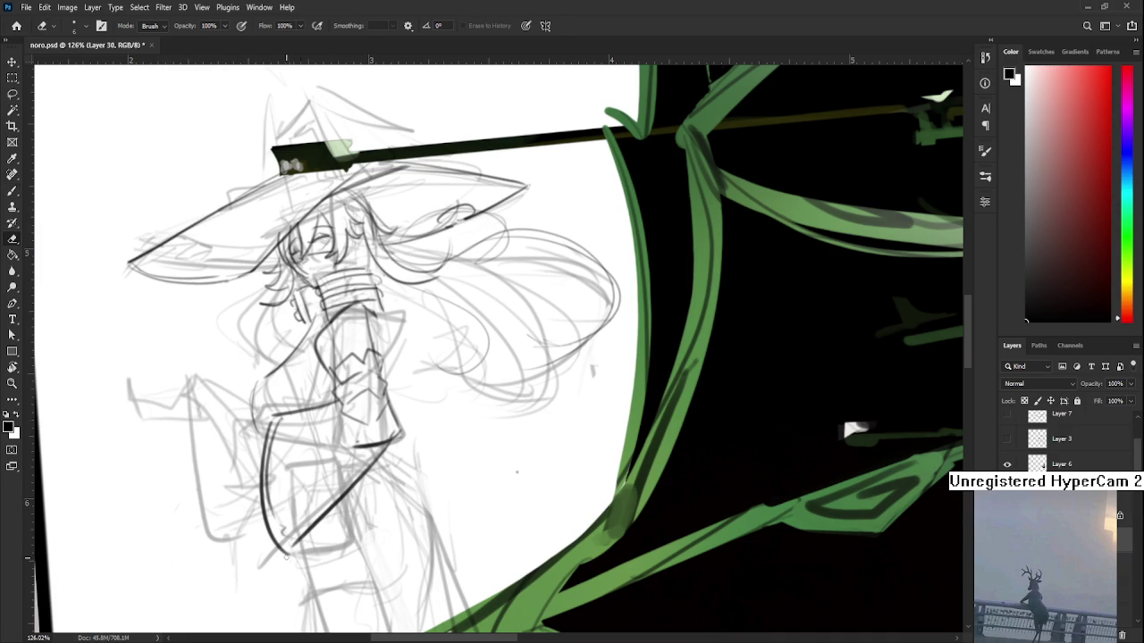
key("b")
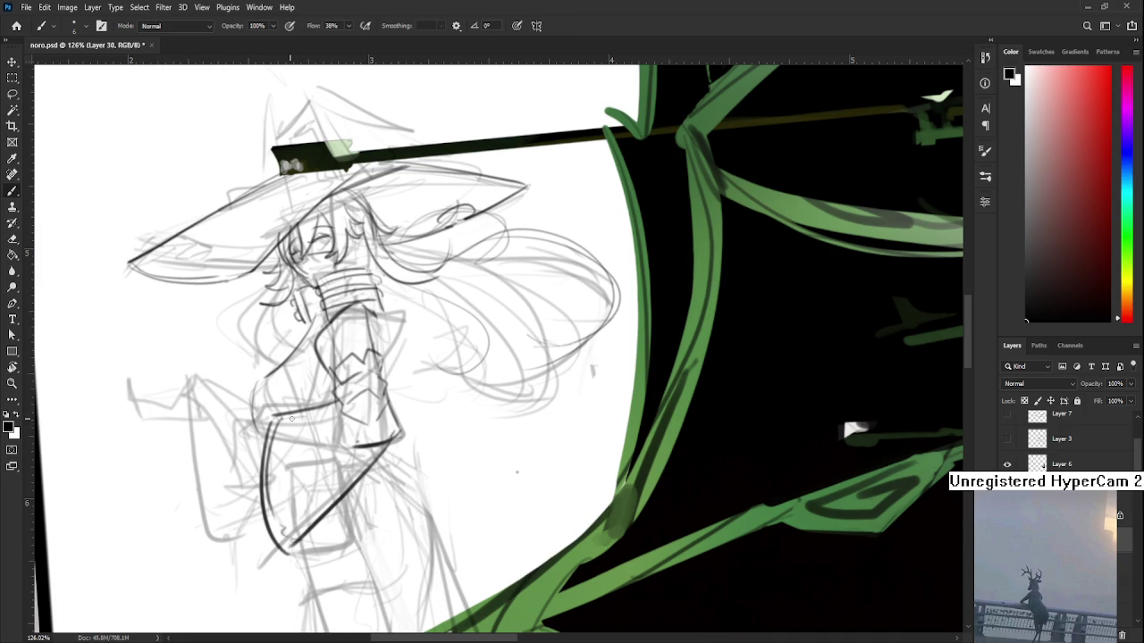
key("e")
key("b")
left_click_drag(354, 389, 360, 389)
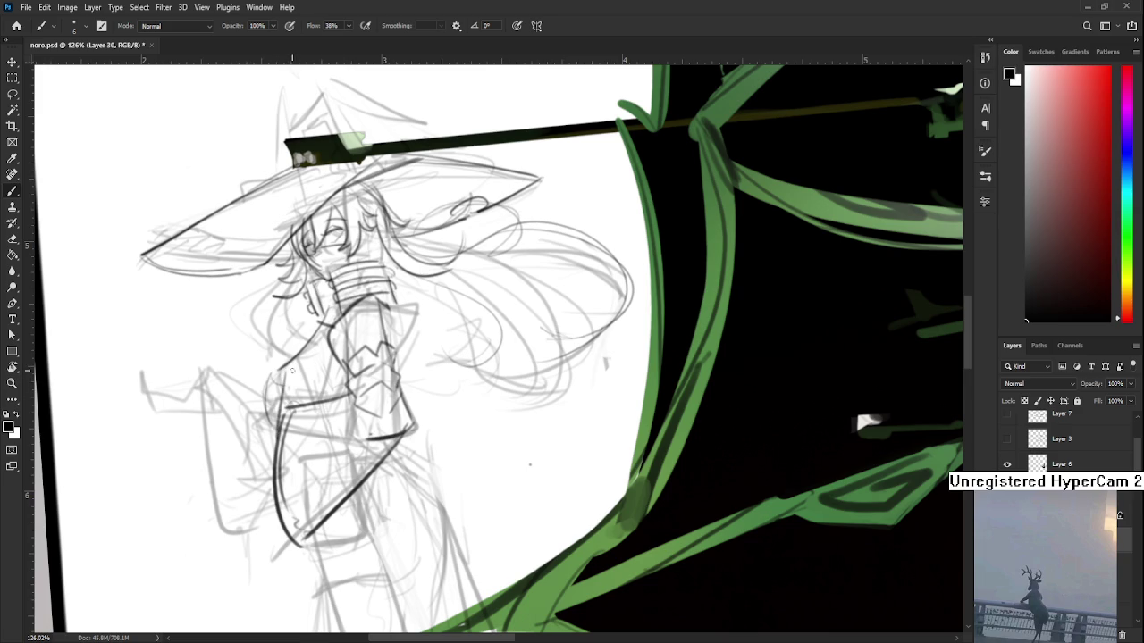
Step: Draw dark diagonal lines across the torso, redrawing the second after an undo
left_click_drag(281, 373, 331, 315)
left_click_drag(286, 405, 346, 352)
key("ctrl+z")
left_click_drag(284, 402, 317, 369)
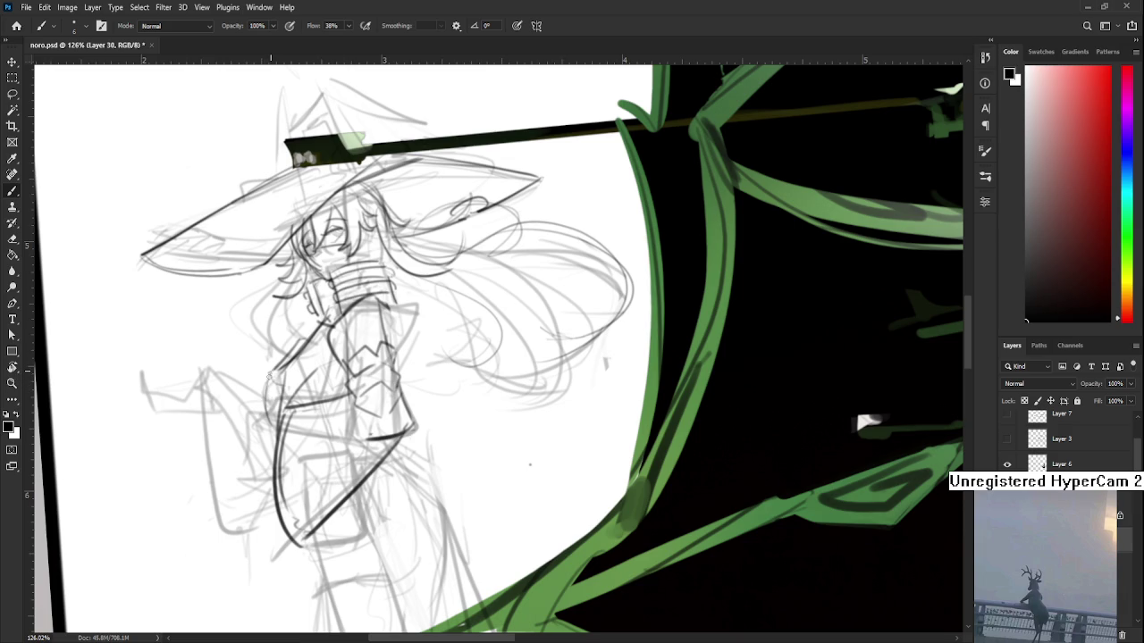
scroll(299, 364, "down", 3)
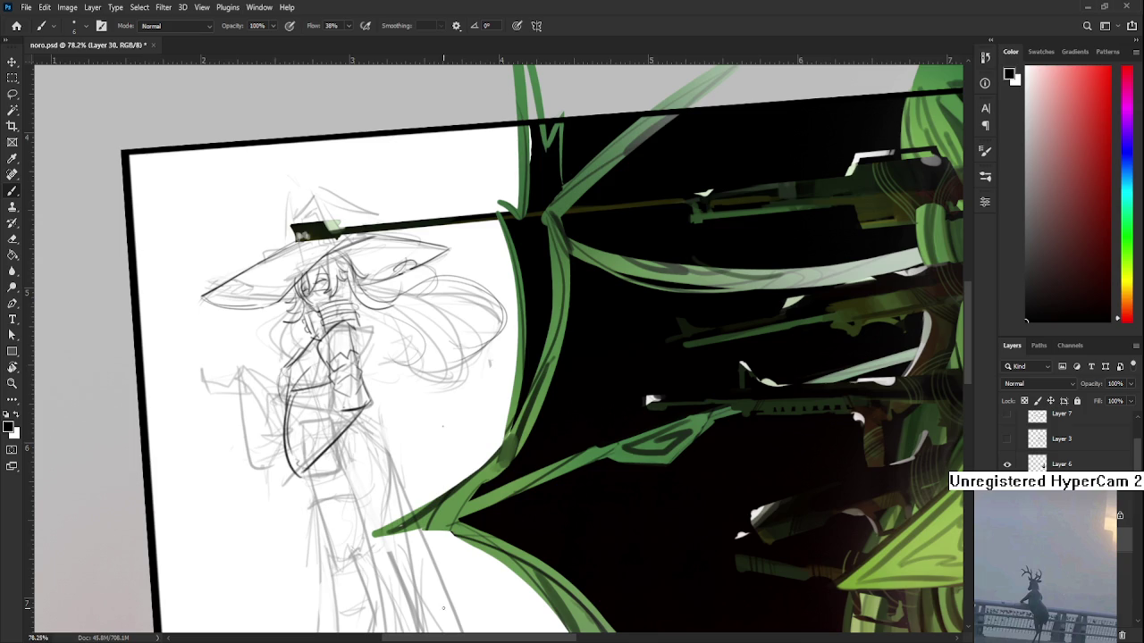
Step: Try straight and curved coat-hem strokes below the waist, undoing the rejected attempts
scroll(386, 437, "up", 2, "alt")
left_click_drag(400, 380, 414, 378)
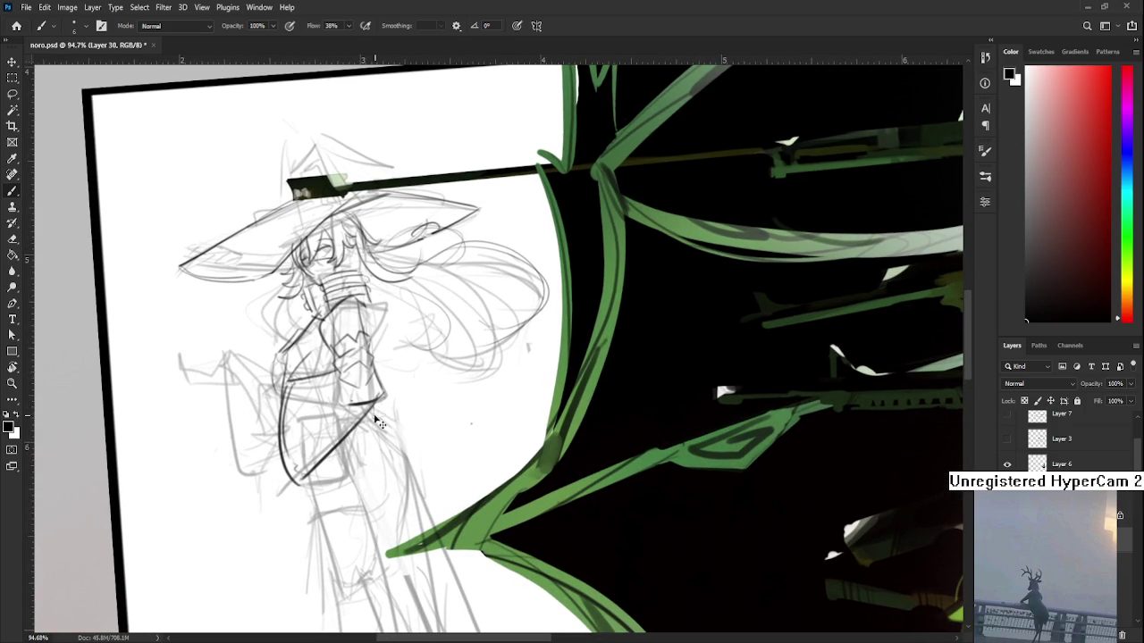
mouse_move(366, 423)
left_mouse_down()
mouse_move(362, 341)
mouse_move(337, 372)
left_mouse_up()
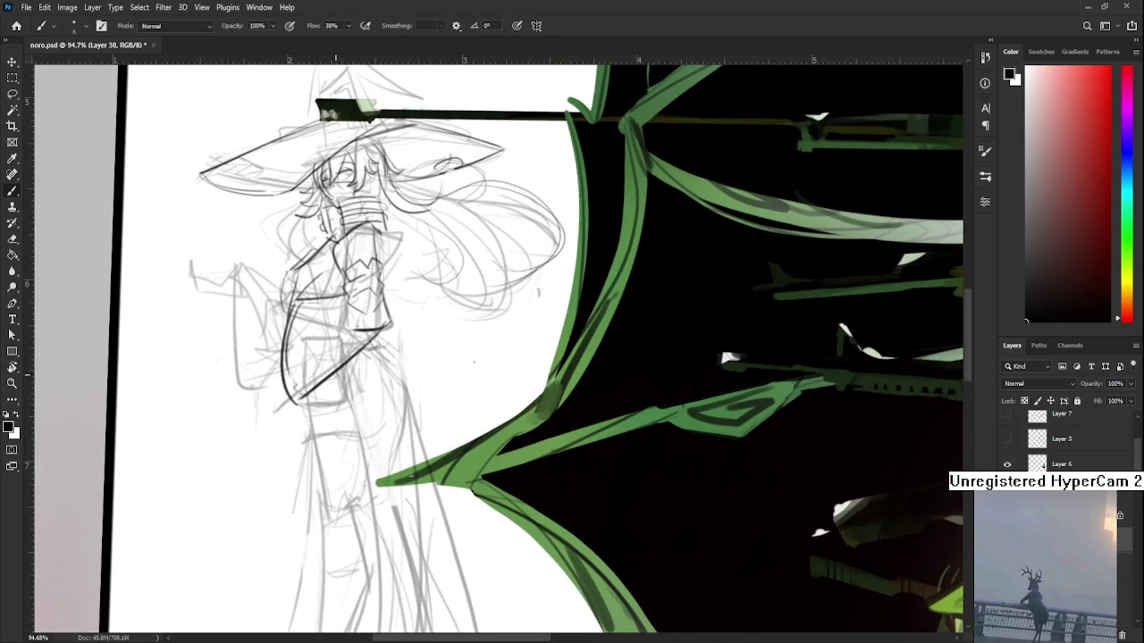
left_click_drag(327, 386, 341, 469)
key("ctrl+z")
mouse_move(325, 391)
left_mouse_down()
mouse_move(378, 477)
mouse_move(432, 449)
left_mouse_up()
key("ctrl+z")
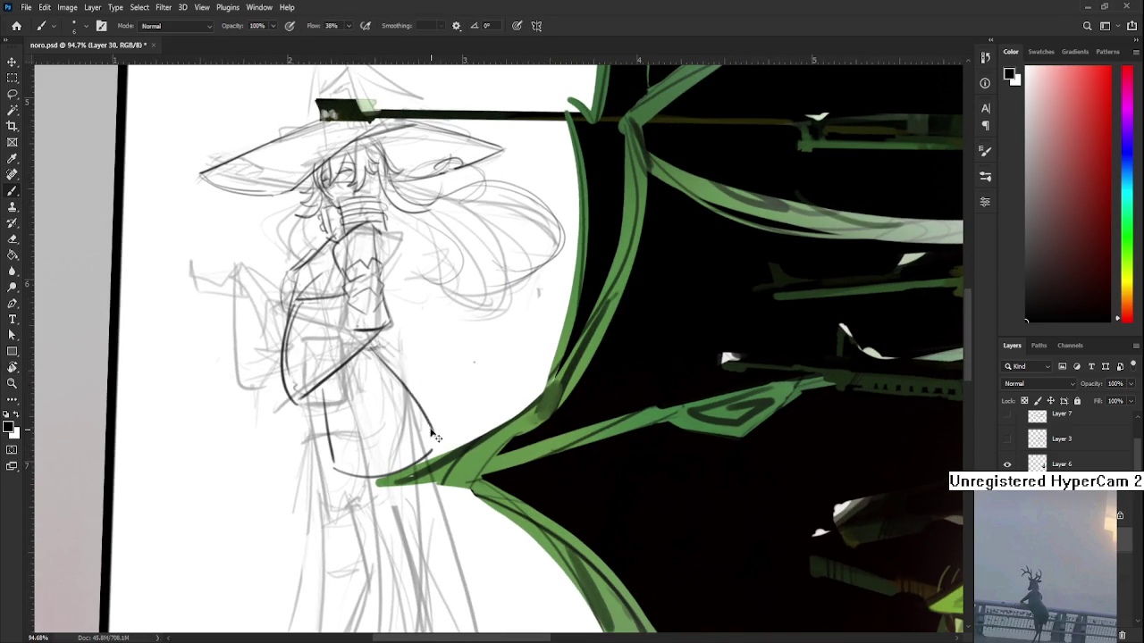
mouse_move(375, 341)
left_mouse_down()
mouse_move(406, 370)
mouse_move(390, 360)
mouse_move(436, 450)
left_mouse_up()
key("ctrl+z")
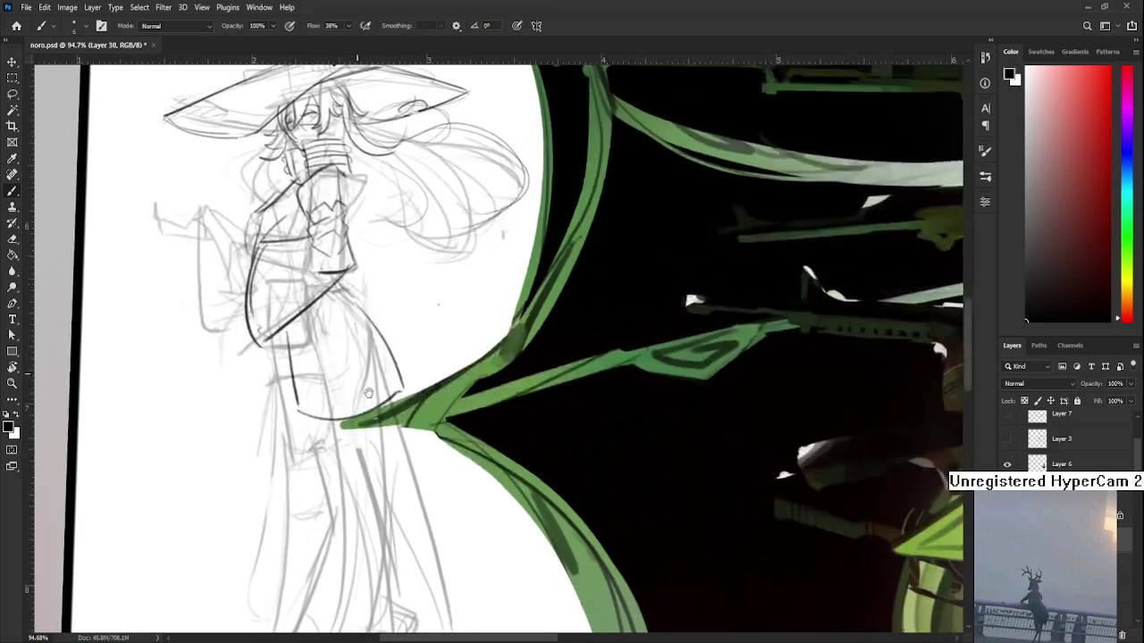
left_click_drag(394, 445, 317, 371)
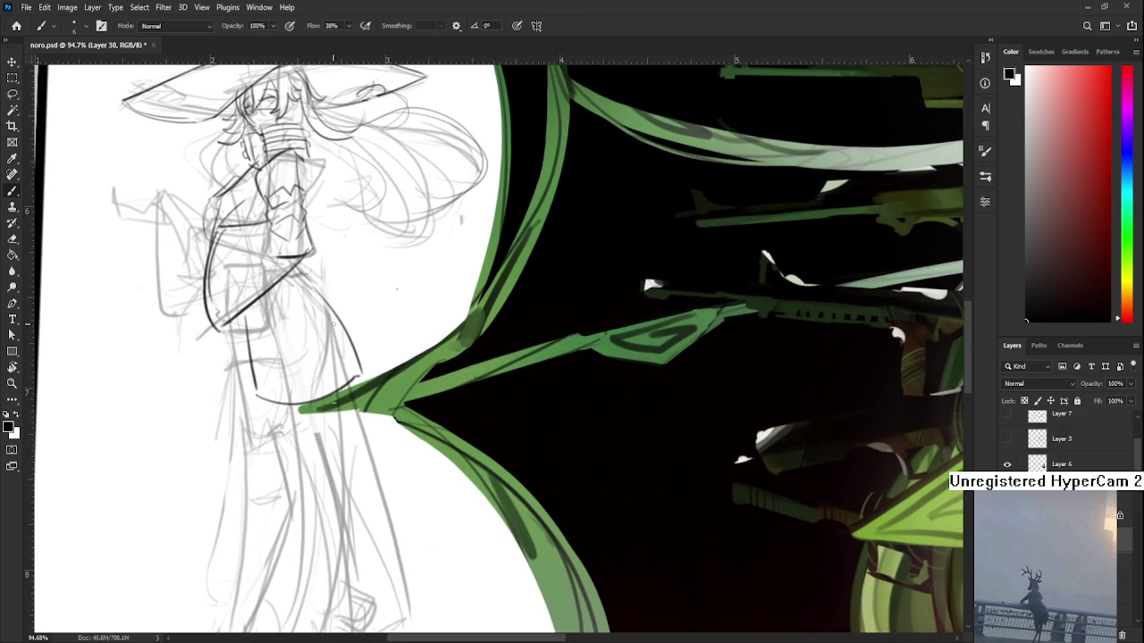
key("ctrl+z")
key("ctrl+z")
key("ctrl+z")
Step: Draw two long dark lines down the right edge of the skirt from the waist
mouse_move(336, 324)
left_mouse_down()
mouse_move(296, 233)
mouse_move(320, 630)
left_mouse_up()
key("ctrl+z")
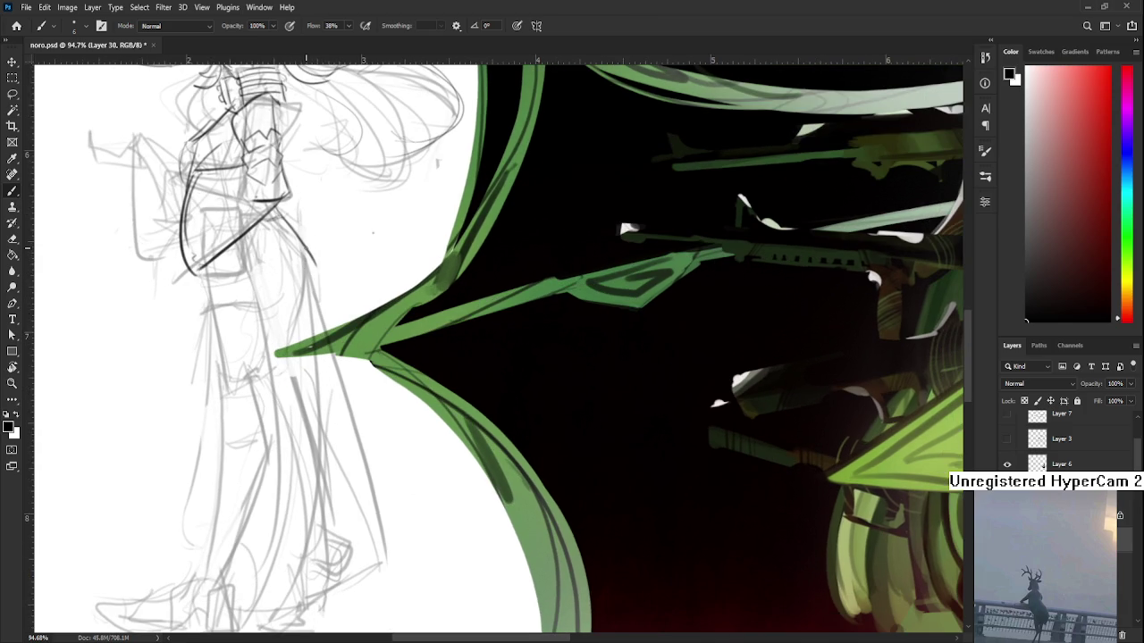
key("ctrl+z")
mouse_move(296, 241)
left_mouse_down()
mouse_move(336, 491)
mouse_move(371, 589)
left_mouse_up()
left_click_drag(304, 234, 367, 563)
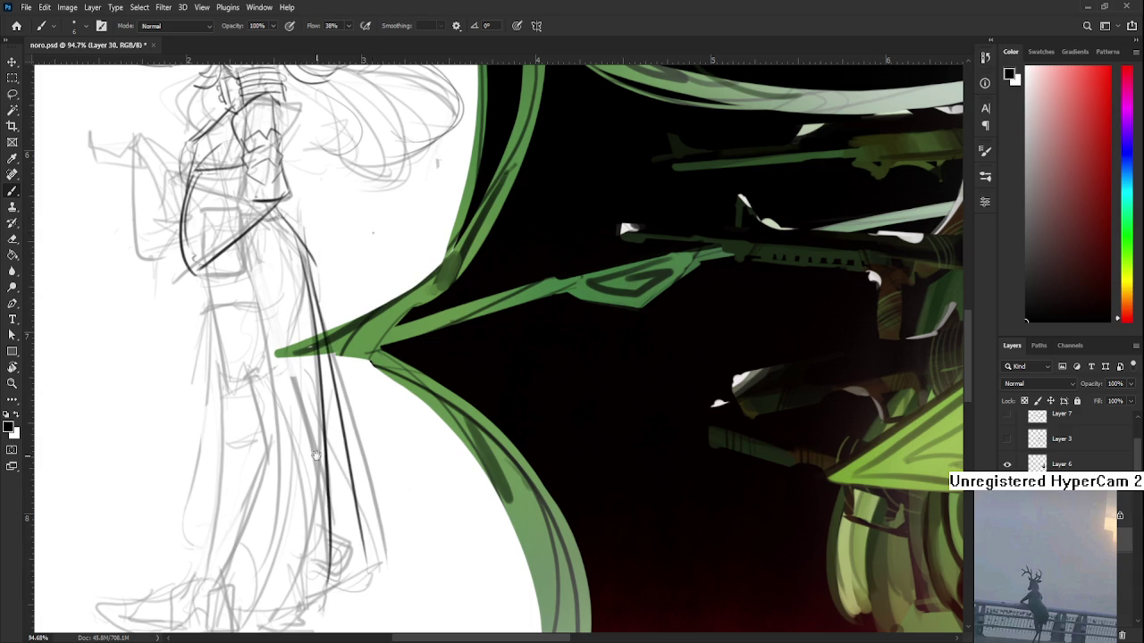
left_click_drag(323, 481, 365, 517)
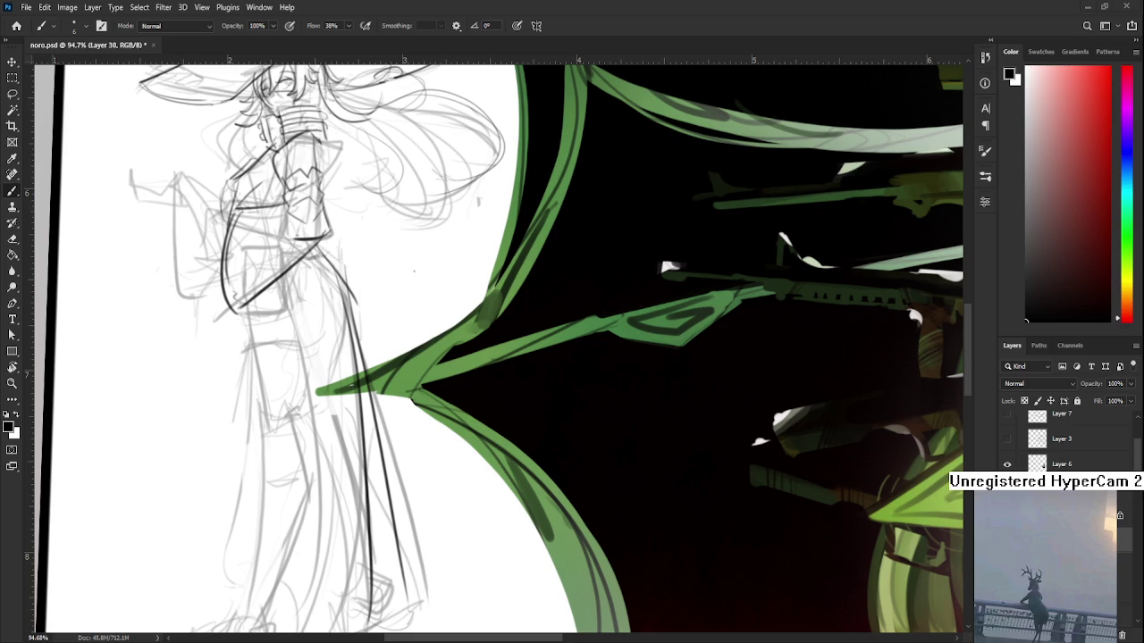
scroll(387, 385, "up", 3)
mouse_move(370, 459)
left_mouse_down()
mouse_move(372, 413)
mouse_move(343, 412)
mouse_move(288, 322)
left_mouse_up()
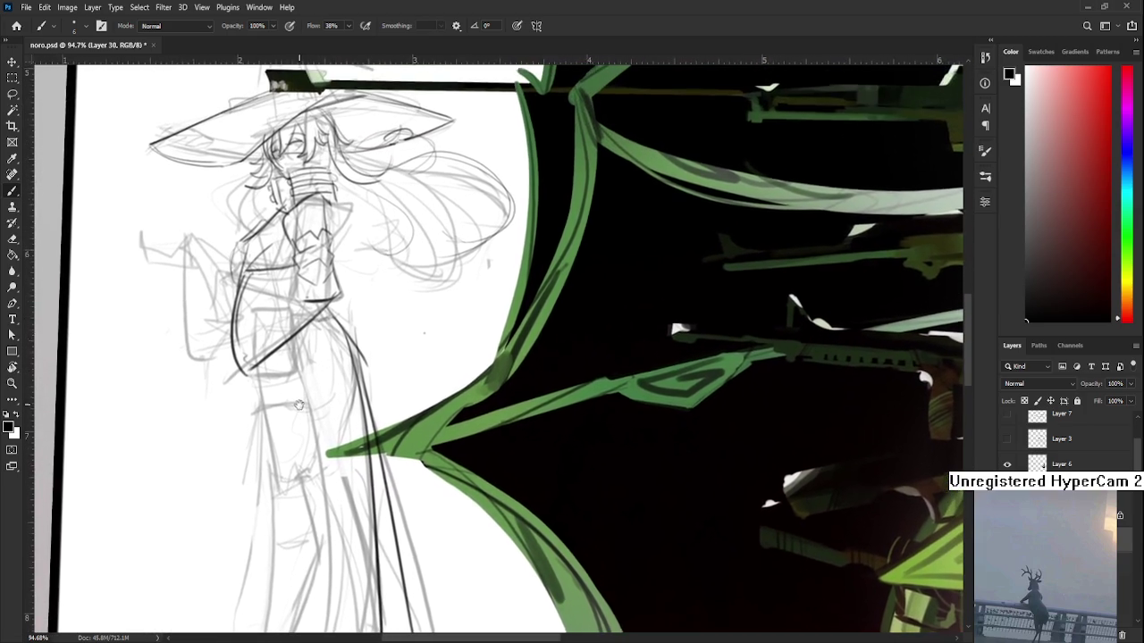
left_click_drag(287, 322, 300, 402)
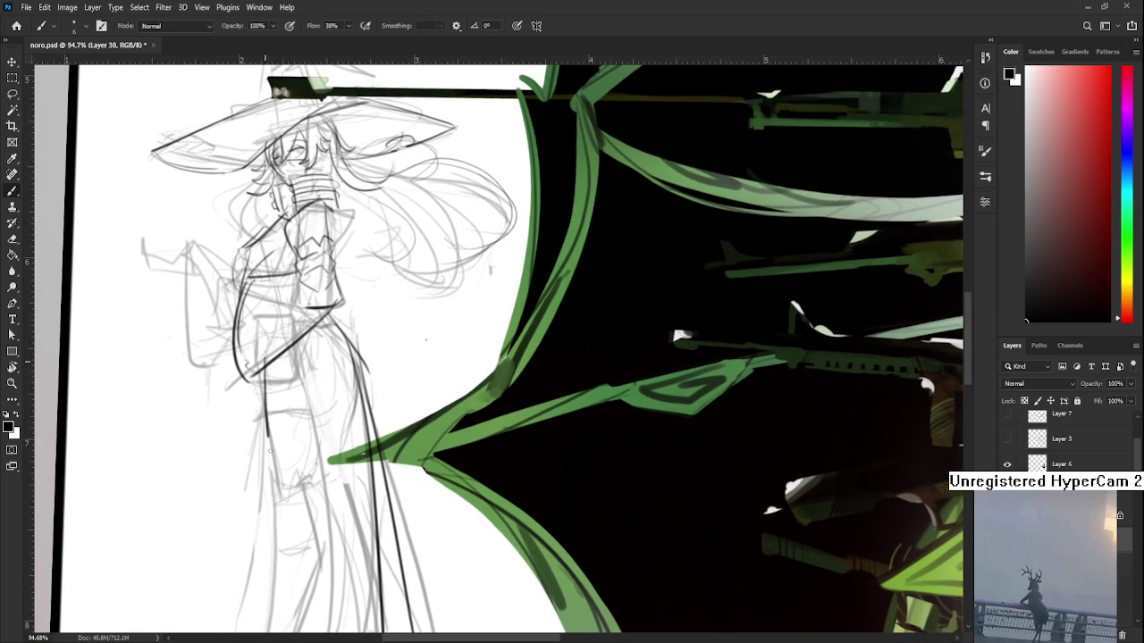
Step: Draw dark lines down the right leg, redrawing it after two undone attempts
left_click_drag(266, 359, 279, 484)
left_click_drag(346, 320, 314, 485)
key("ctrl+z")
left_click_drag(355, 352, 342, 433)
key("ctrl+z")
left_click_drag(353, 357, 317, 484)
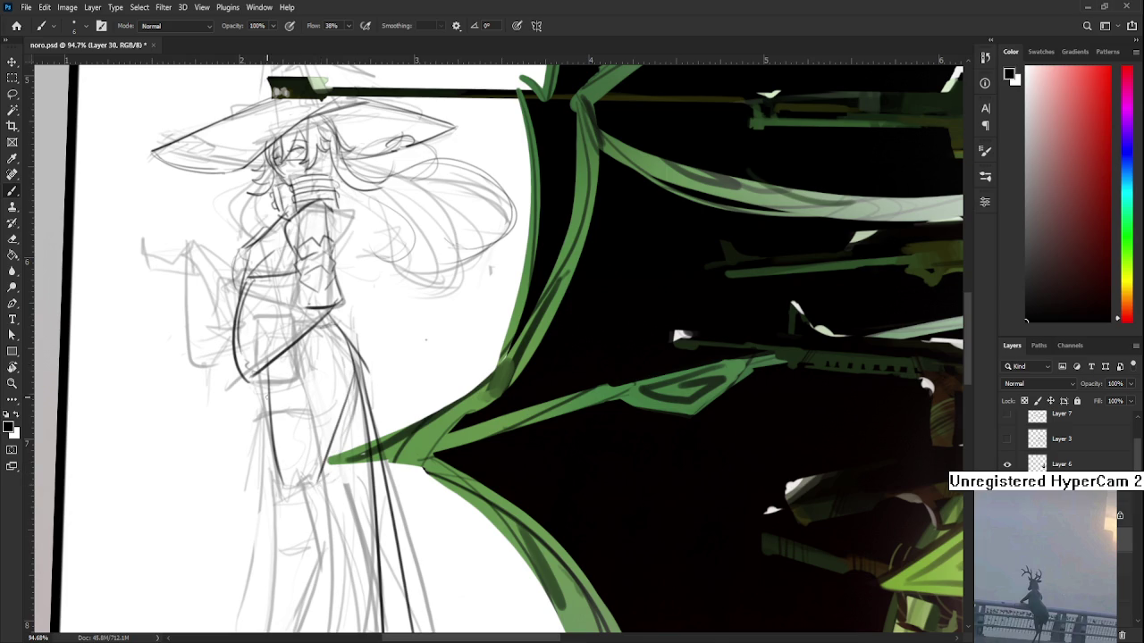
left_click_drag(280, 444, 282, 375)
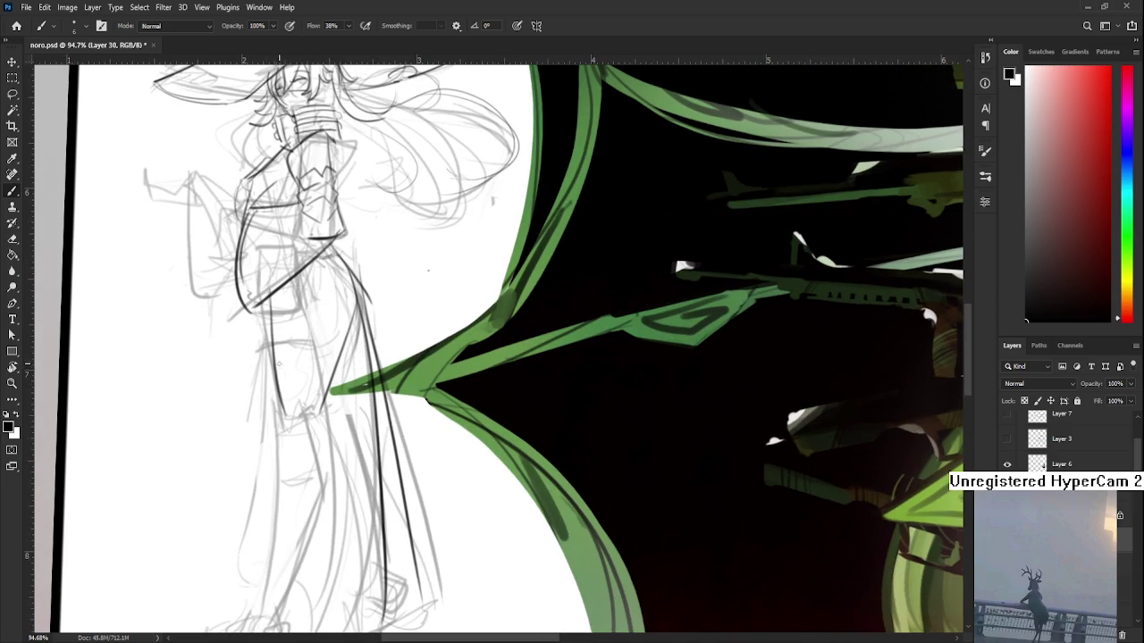
left_click_drag(286, 413, 283, 384)
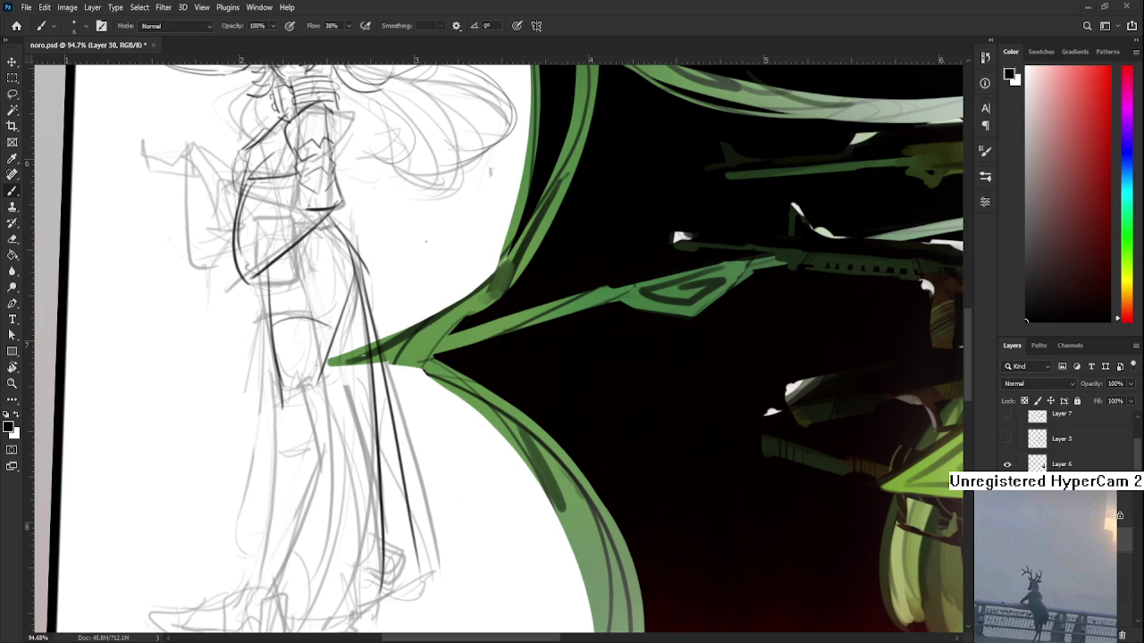
left_click_drag(267, 329, 269, 393)
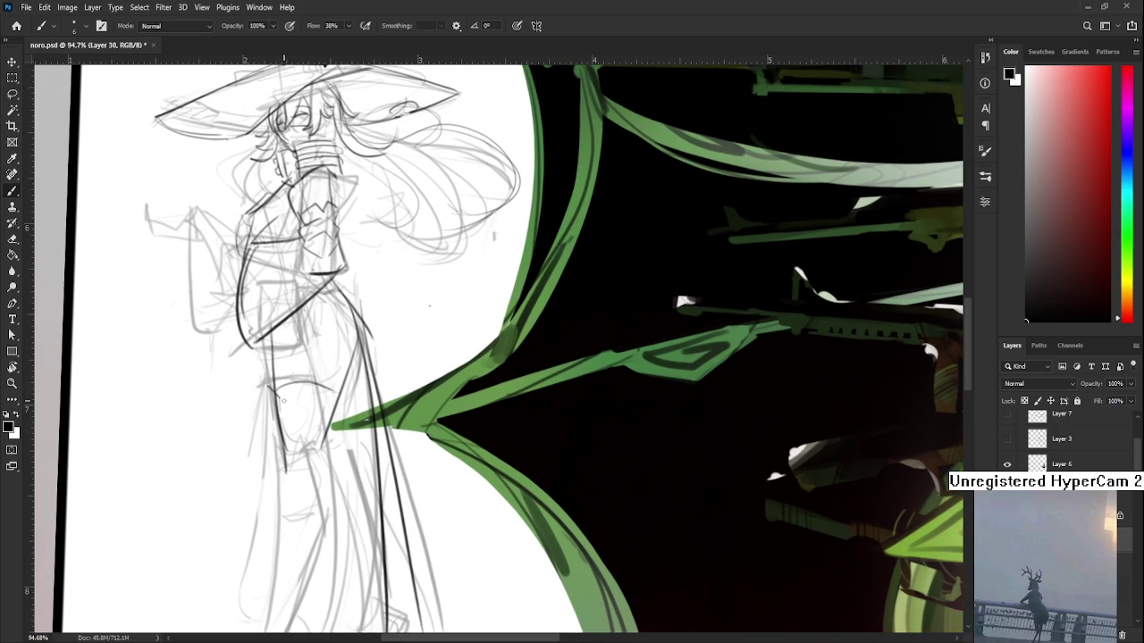
Step: Extend the dark line down the left leg past the knee after several undone tries
mouse_move(285, 393)
left_mouse_down()
mouse_move(298, 414)
mouse_move(273, 386)
mouse_move(269, 458)
left_mouse_up()
key("ctrl+z")
mouse_move(265, 359)
left_mouse_down()
mouse_move(265, 431)
mouse_move(309, 380)
left_mouse_up()
key("ctrl+z")
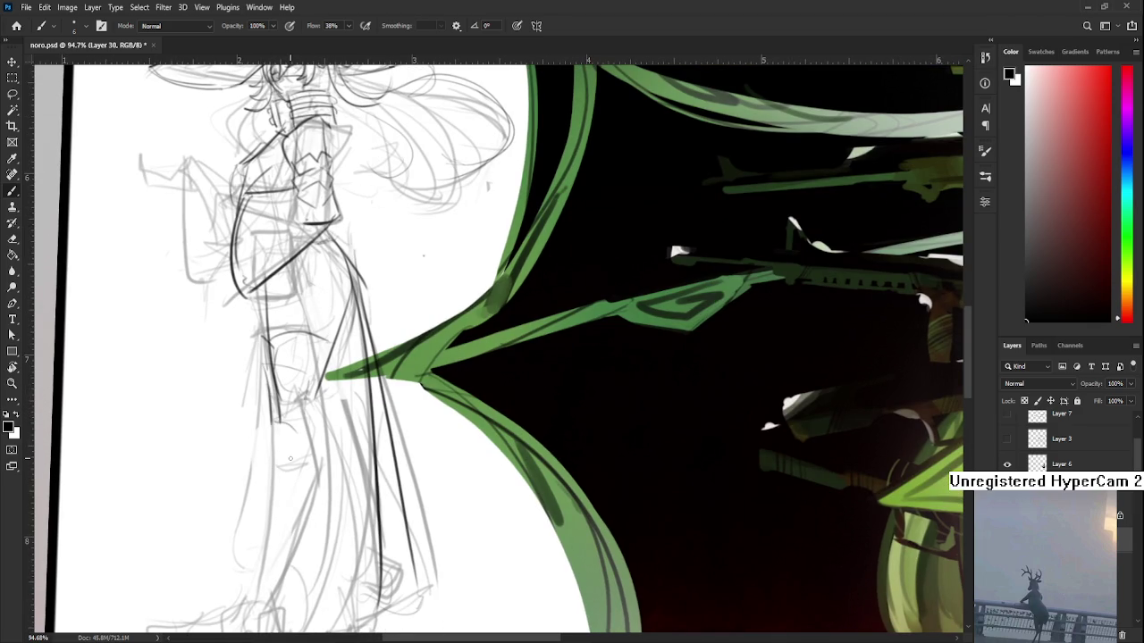
left_click_drag(286, 474, 270, 414)
mouse_move(259, 327)
left_mouse_down()
mouse_move(259, 554)
mouse_move(265, 429)
left_mouse_up()
key("ctrl+z")
key("ctrl+z")
left_click_drag(255, 357, 239, 533)
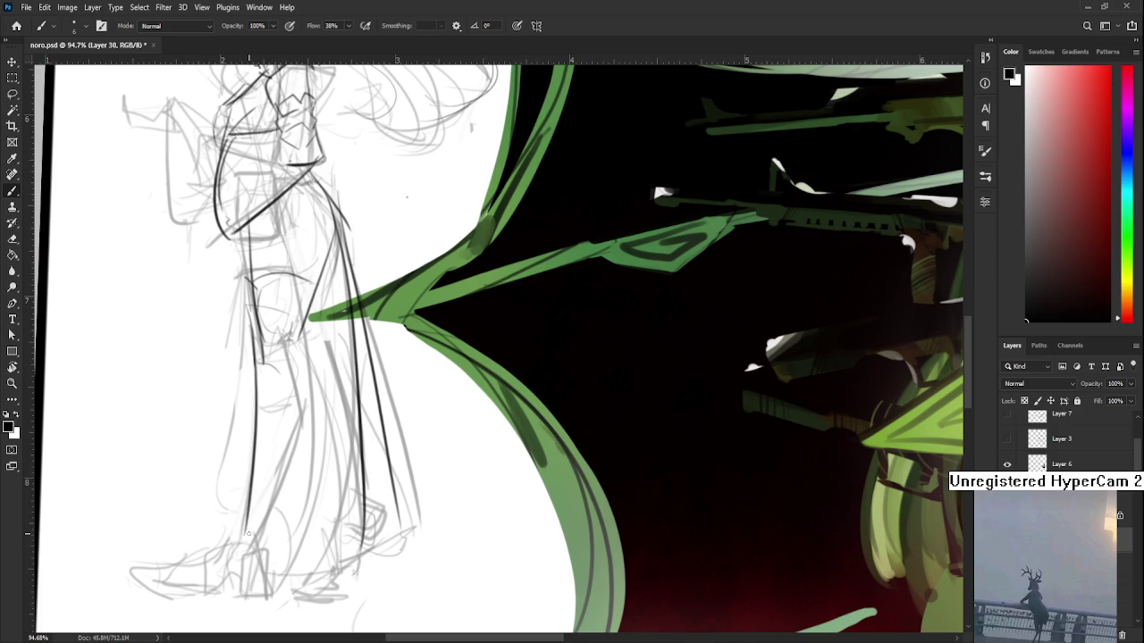
Step: Redraw a lighter line on the leg, keeping the third attempt
left_click_drag(296, 457, 282, 516)
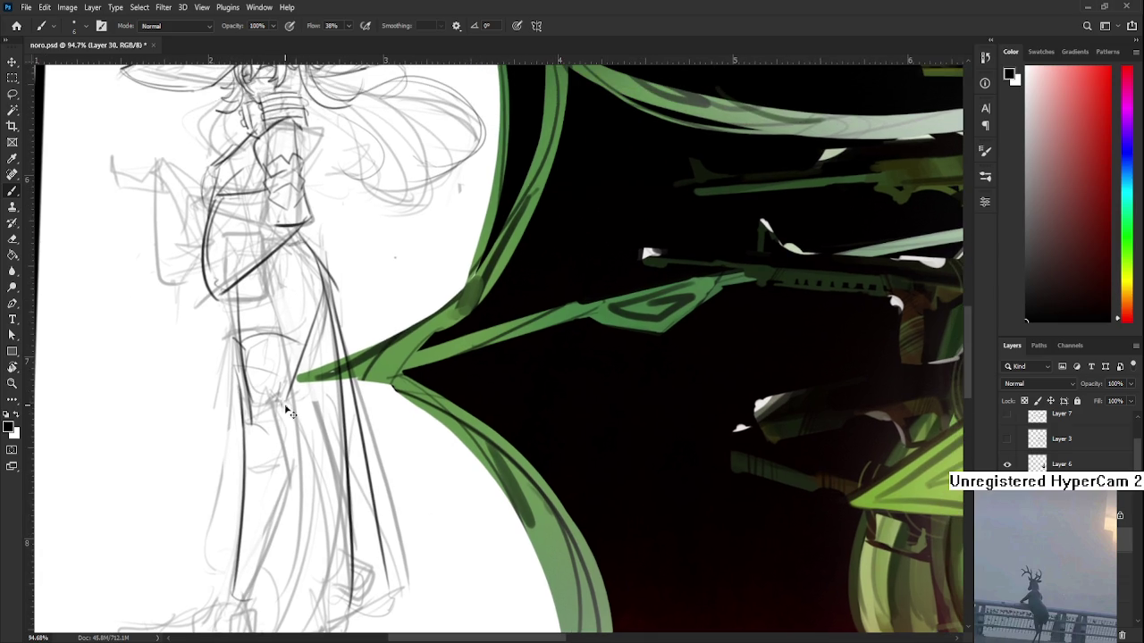
mouse_move(295, 457)
left_mouse_down()
mouse_move(298, 398)
mouse_move(254, 547)
left_mouse_up()
key("ctrl+z")
left_click_drag(299, 370, 265, 514)
key("ctrl+z")
key("ctrl+z")
left_click_drag(298, 371, 256, 542)
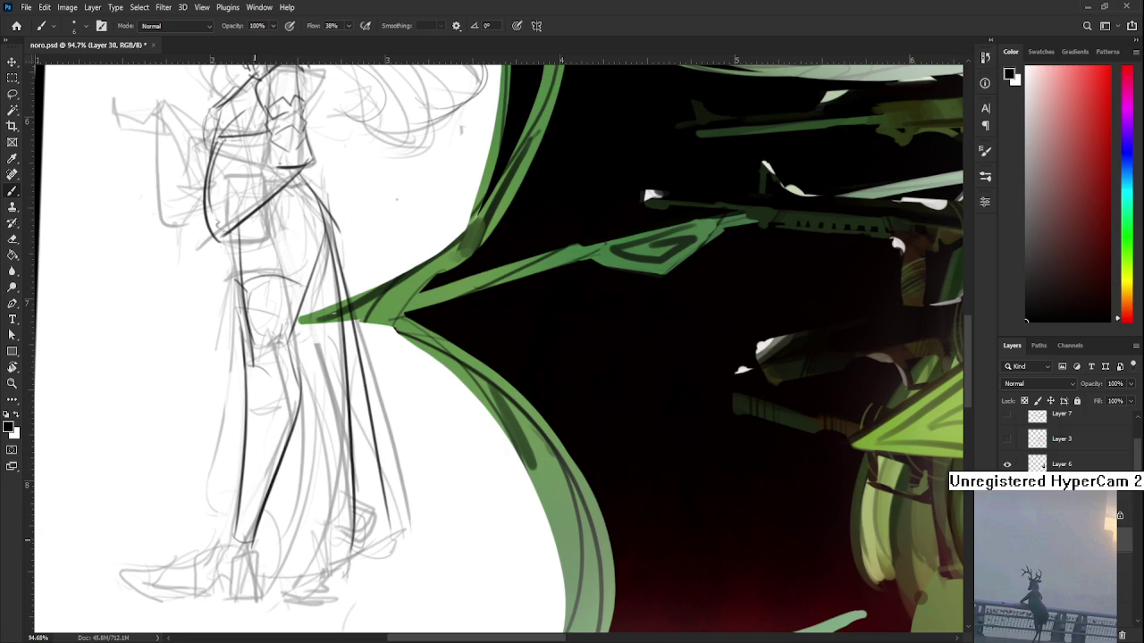
mouse_move(292, 365)
left_mouse_down()
mouse_move(278, 498)
mouse_move(289, 515)
left_mouse_up()
Step: Erase the dark line on the lower left leg
scroll(318, 364, "down", 3)
scroll(318, 365, "down", 2)
key("r")
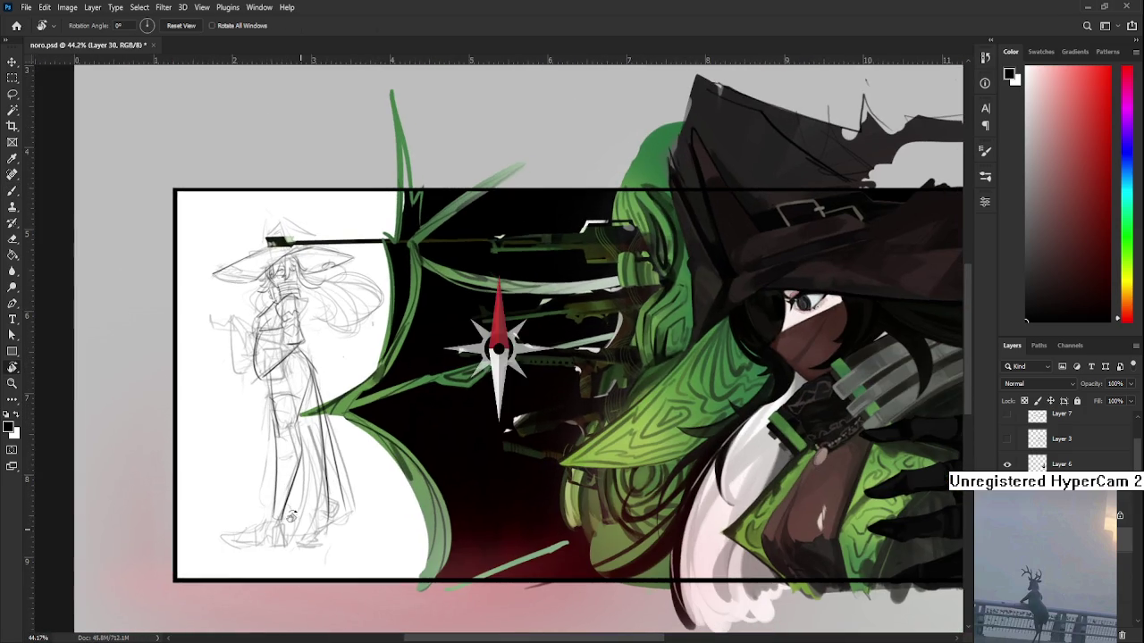
scroll(299, 451, "up", 1)
scroll(299, 451, "up", 1)
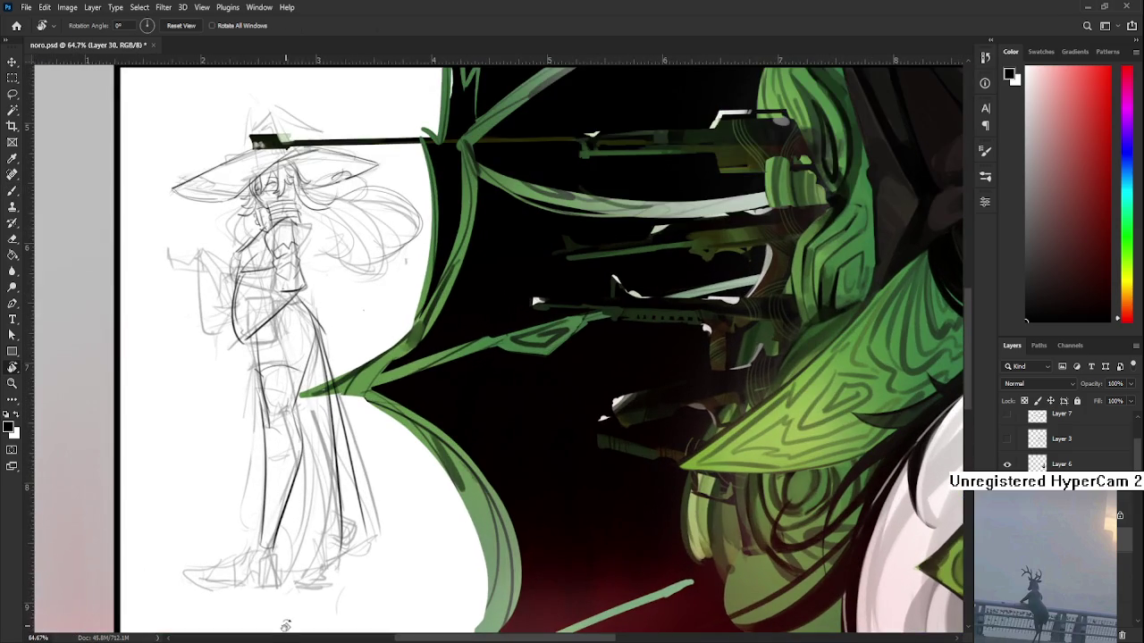
scroll(285, 623, "up", 1)
scroll(285, 608, "up", 1)
scroll(285, 536, "up", 1)
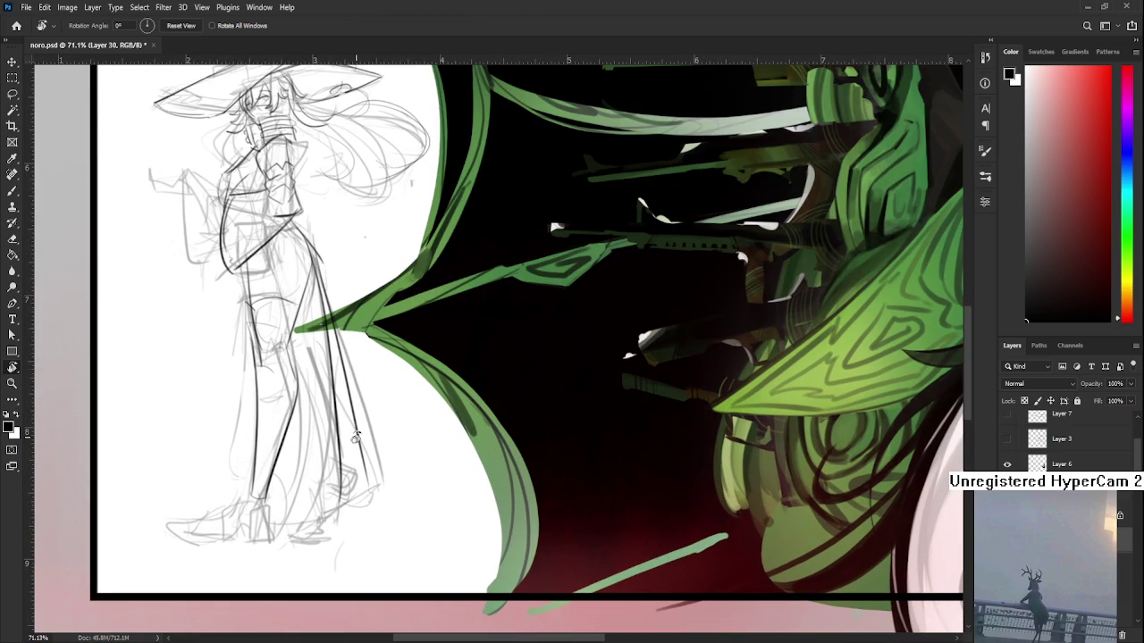
left_click_drag(274, 382, 264, 427)
key("e")
mouse_move(248, 539)
left_mouse_down()
mouse_move(243, 386)
mouse_move(250, 407)
left_mouse_up()
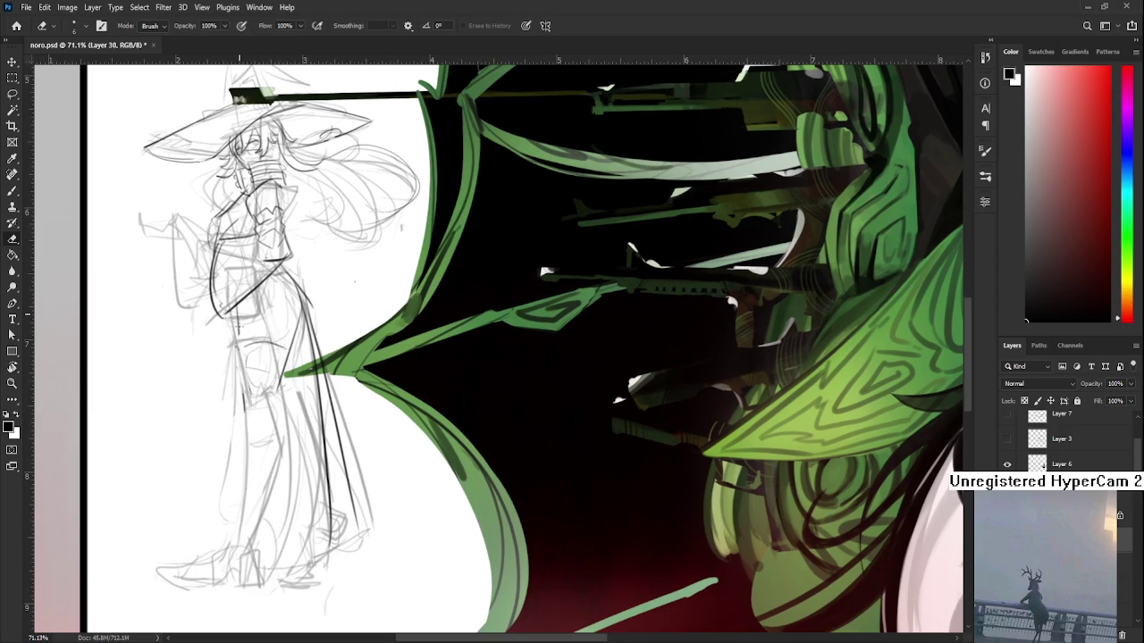
key("b")
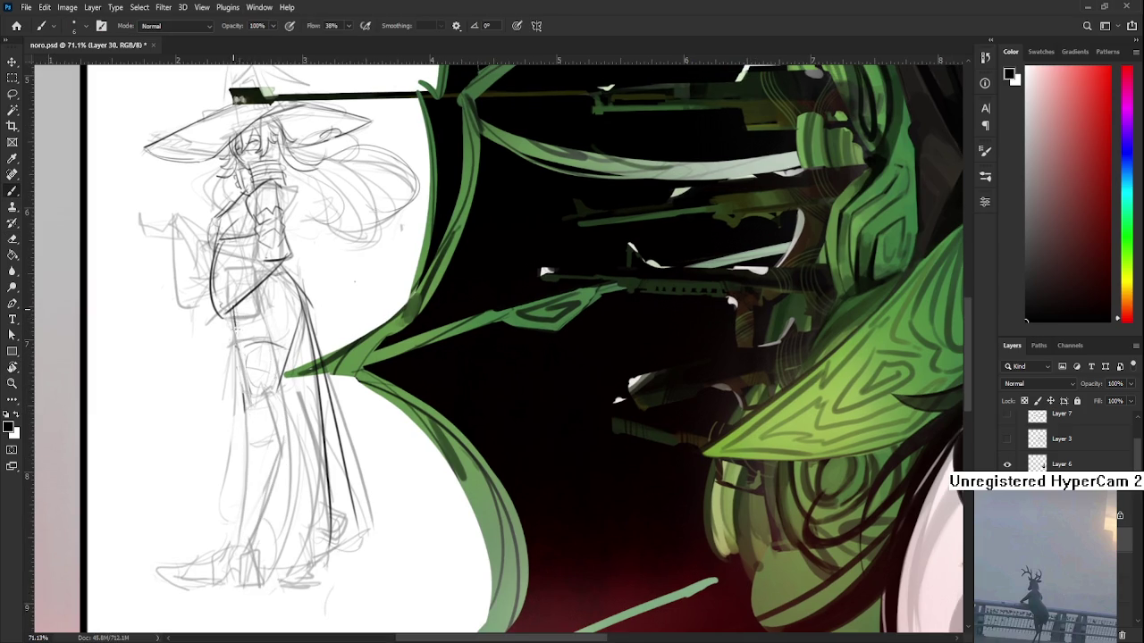
Step: Redraw and darken the line along the figure's leg
mouse_move(263, 406)
left_mouse_down()
mouse_move(242, 352)
mouse_move(244, 479)
left_mouse_up()
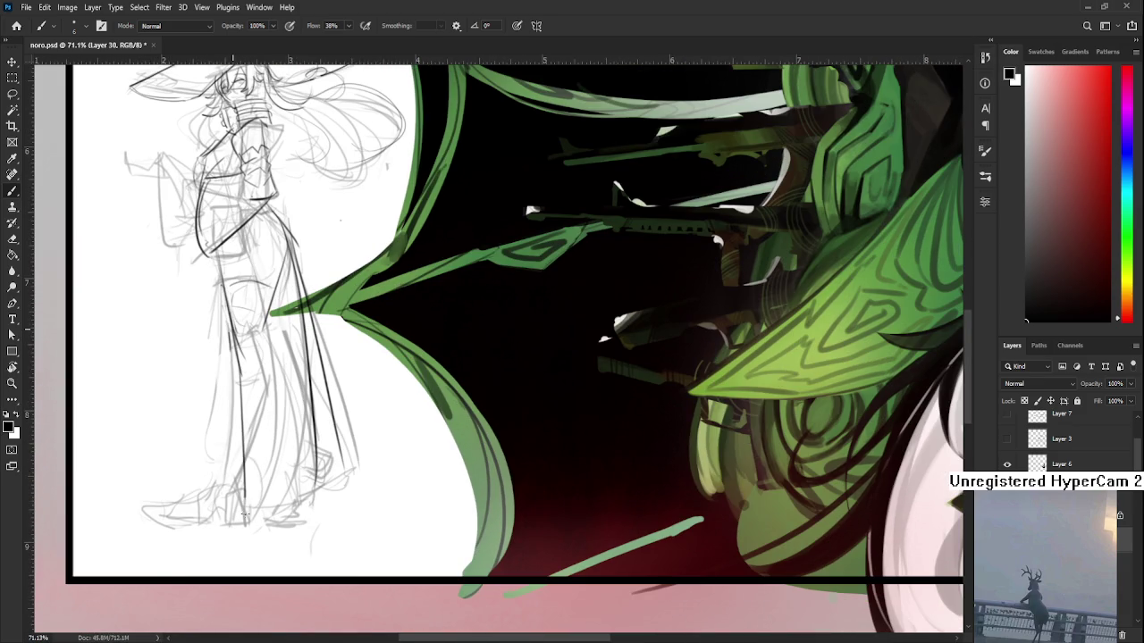
left_click_drag(273, 391, 270, 438)
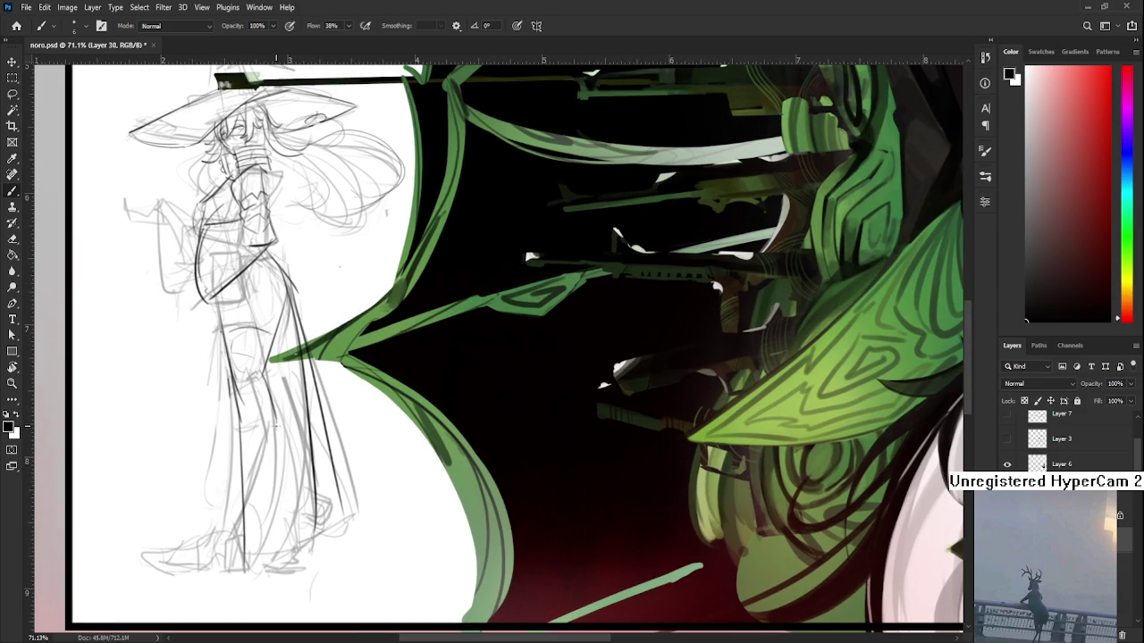
left_click_drag(271, 406, 257, 547)
key("ctrl+z")
left_click_drag(268, 405, 270, 428)
key("e")
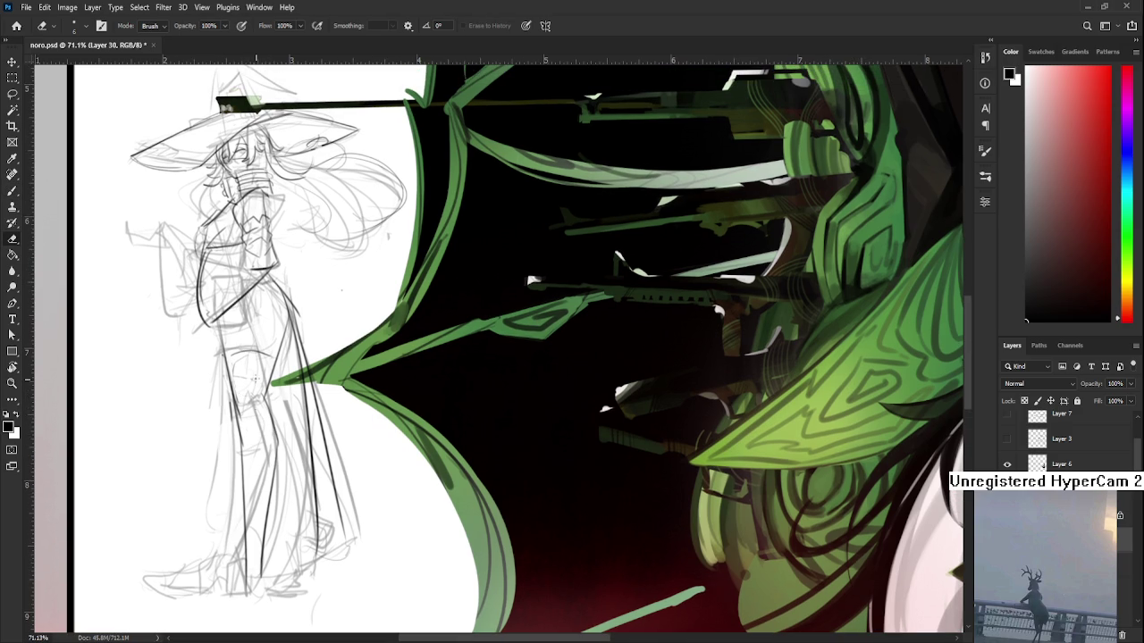
key("b")
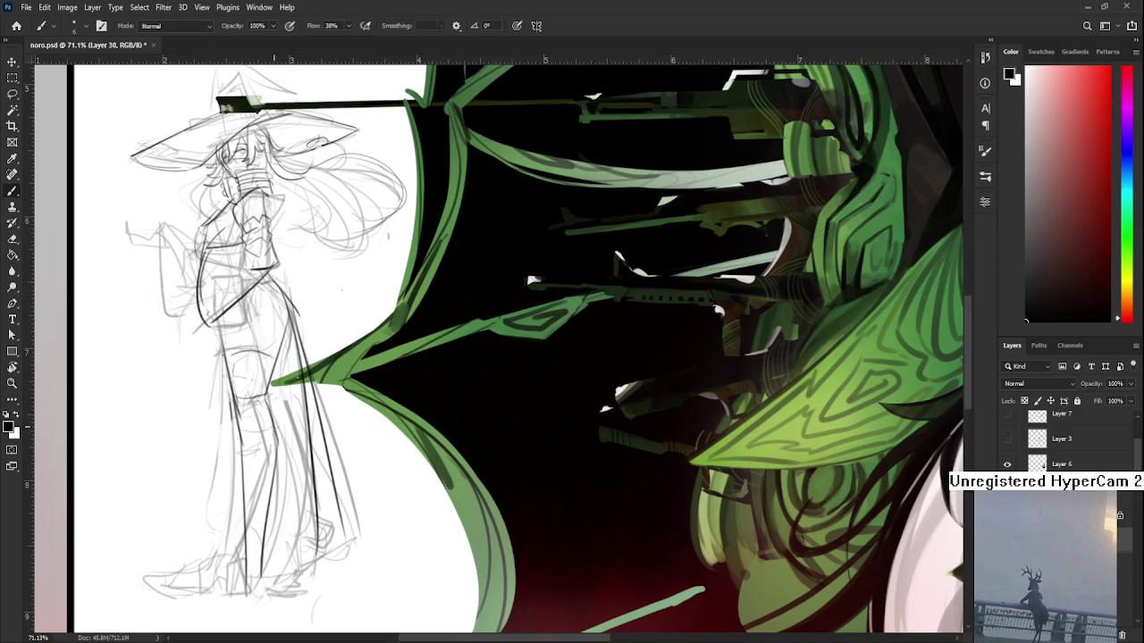
left_click_drag(252, 417, 273, 435)
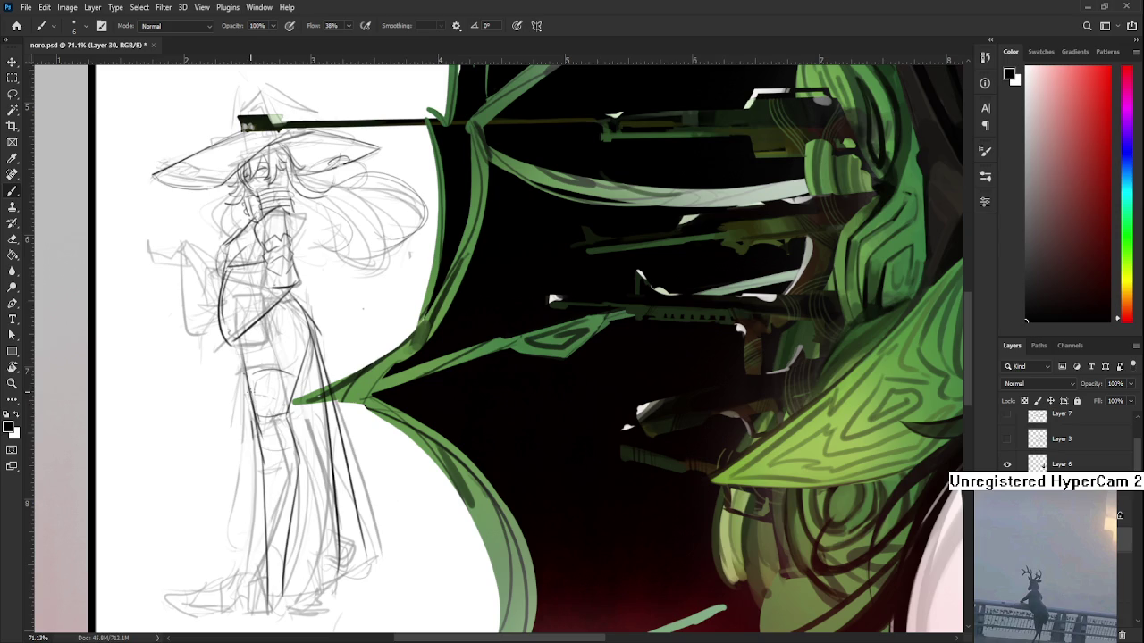
mouse_move(250, 384)
left_mouse_down()
mouse_move(262, 421)
mouse_move(241, 413)
mouse_move(239, 430)
mouse_move(238, 393)
left_mouse_up()
Step: Add darker lines at the figure's feet
scroll(257, 444, "down", 2)
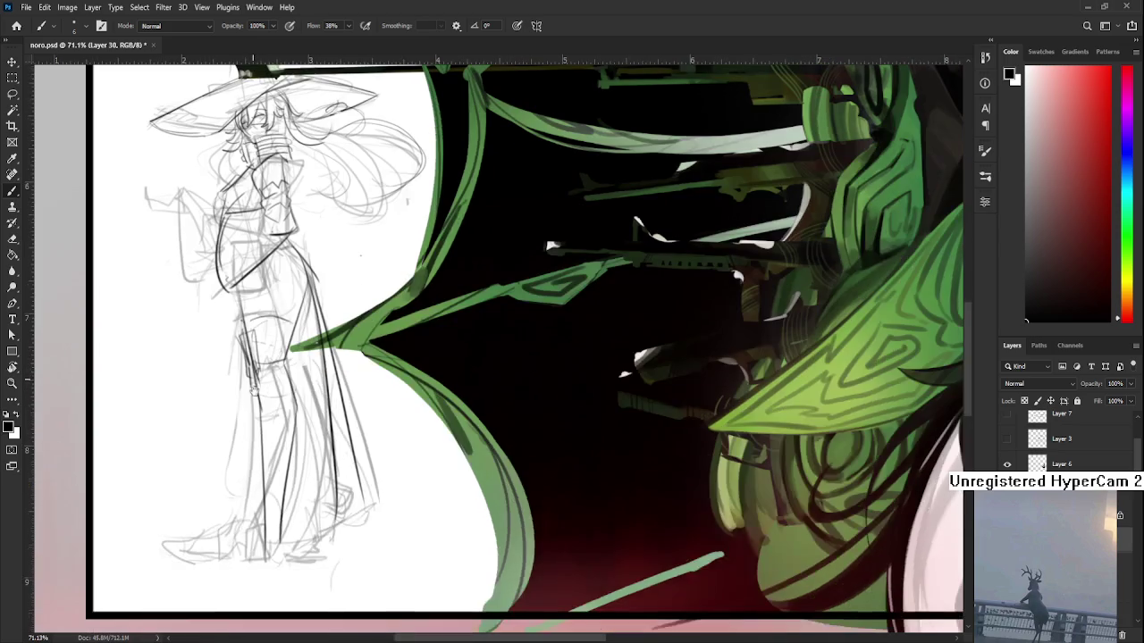
scroll(256, 385, "down", 1)
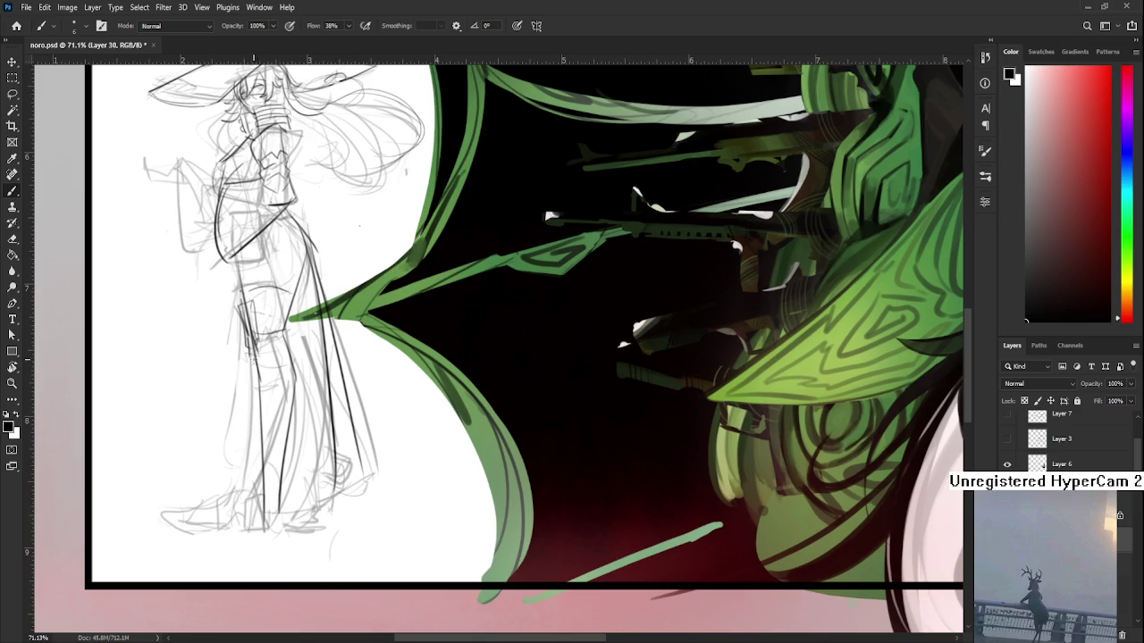
scroll(266, 429, "down", 2)
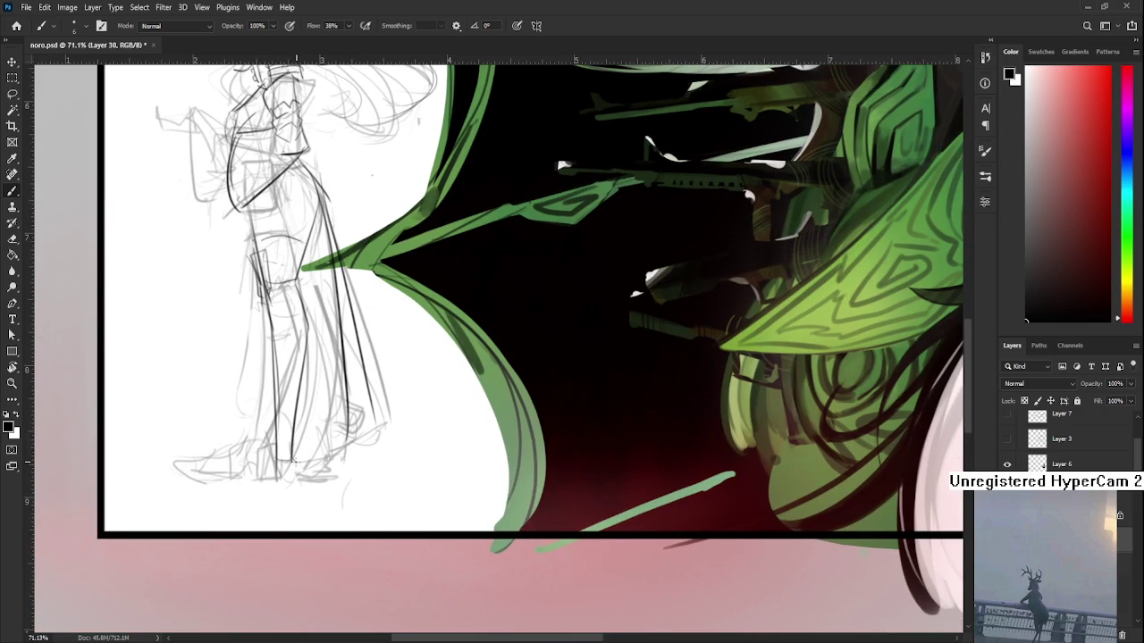
left_click_drag(279, 462, 285, 488)
scroll(693, 640, "down", 3)
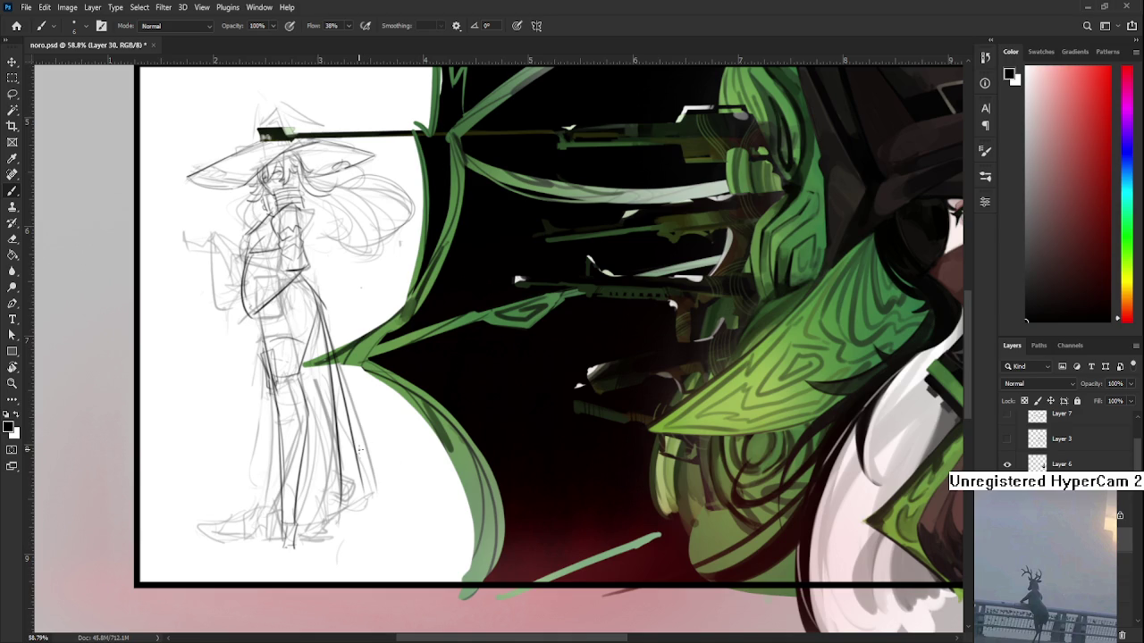
mouse_move(297, 431)
left_mouse_down()
mouse_move(313, 471)
mouse_move(321, 461)
left_mouse_up()
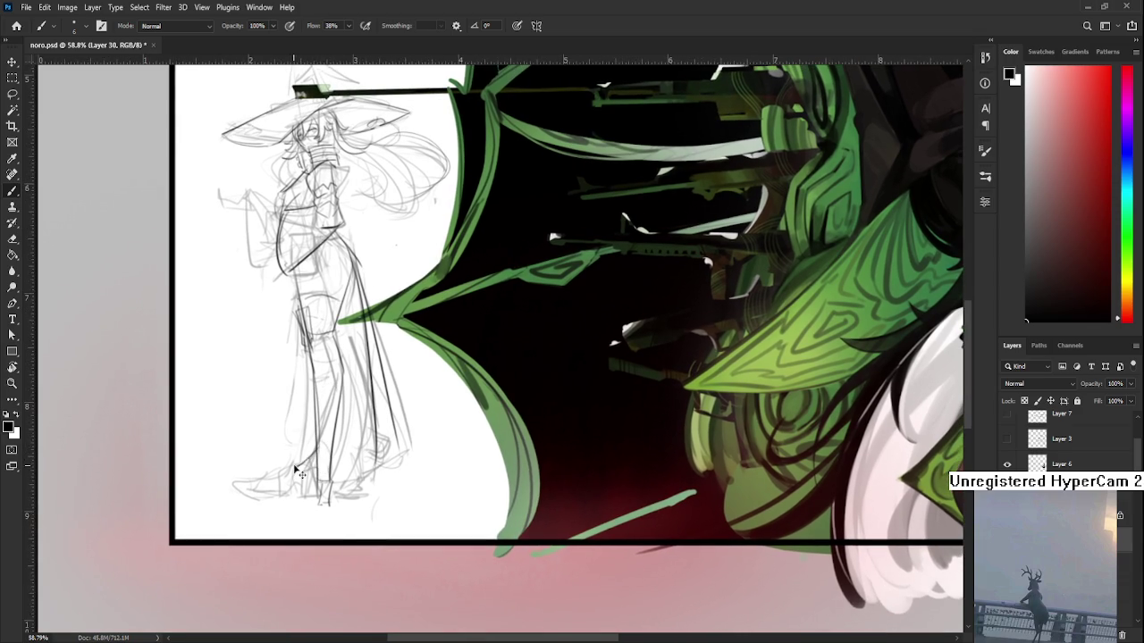
Step: Darken the foot outline near the sole and add darker marks around the foot
left_click_drag(310, 468, 331, 470)
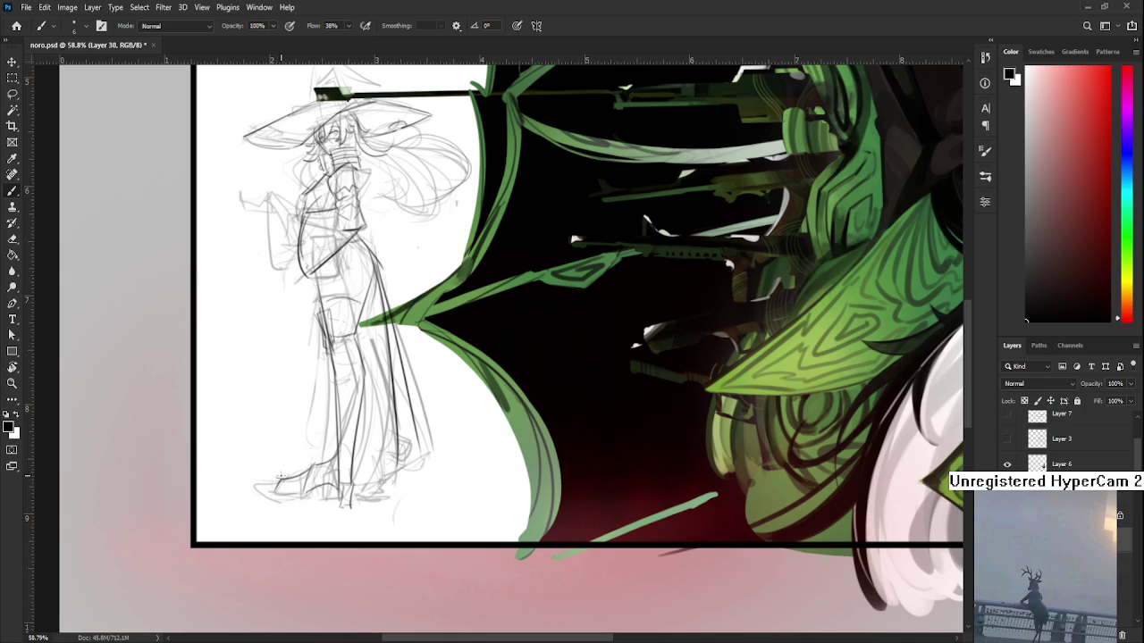
left_click_drag(254, 491, 282, 489)
key("e")
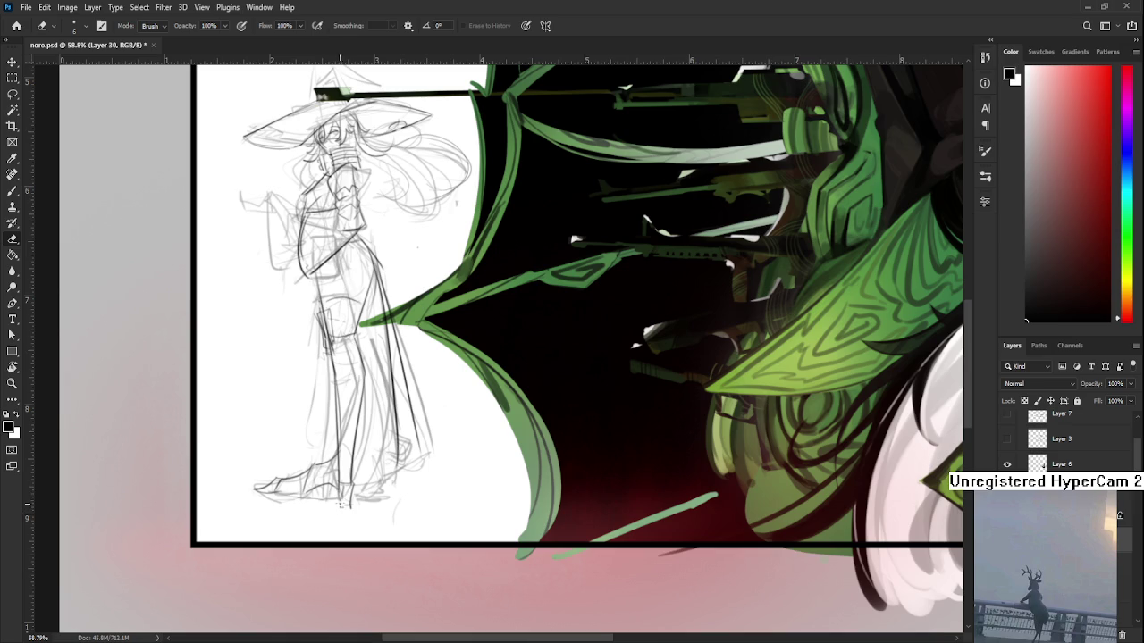
key("b")
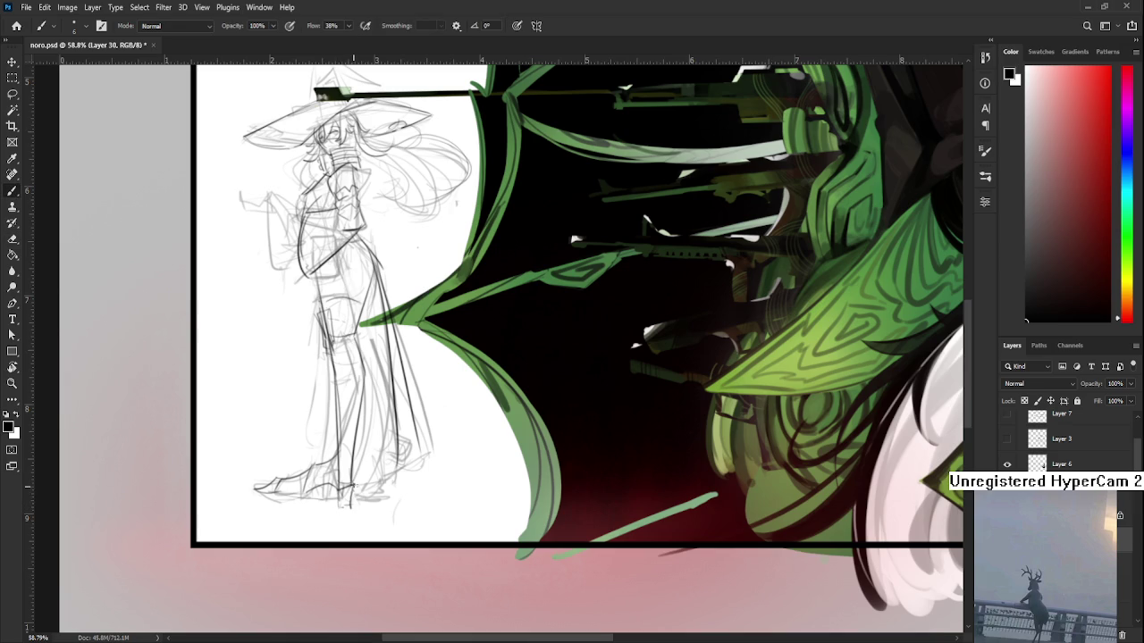
mouse_move(342, 502)
left_mouse_down()
mouse_move(349, 509)
mouse_move(308, 496)
mouse_move(331, 481)
left_mouse_up()
Step: Sketch a line across the witch's hip area, switching between brush and eraser
scroll(375, 424, "up", 3)
scroll(352, 408, "up", 2)
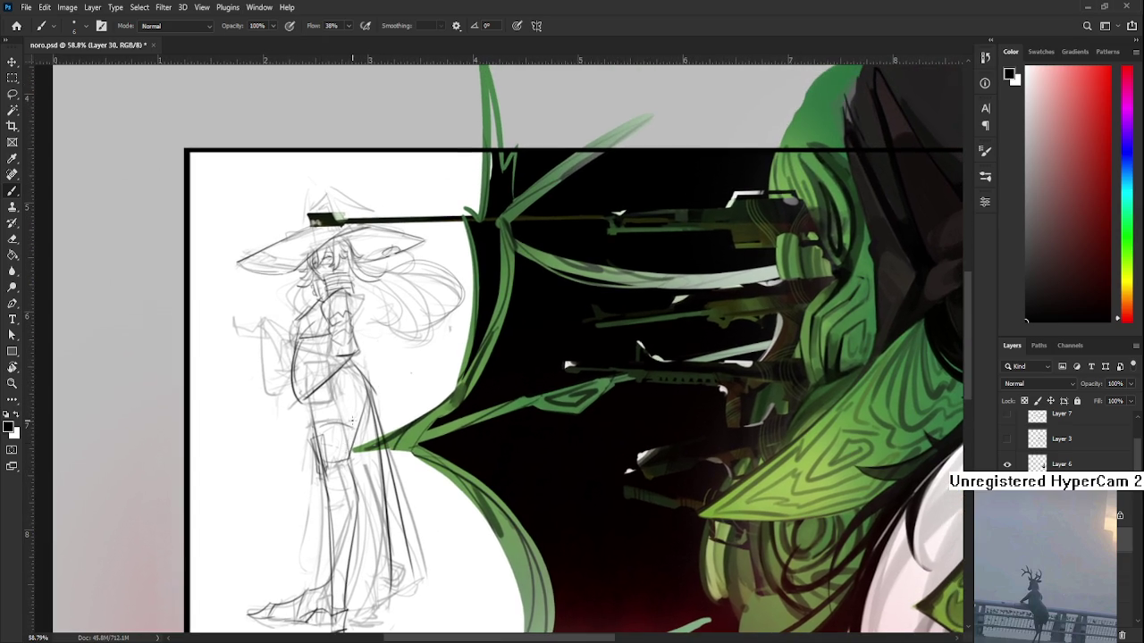
key("e")
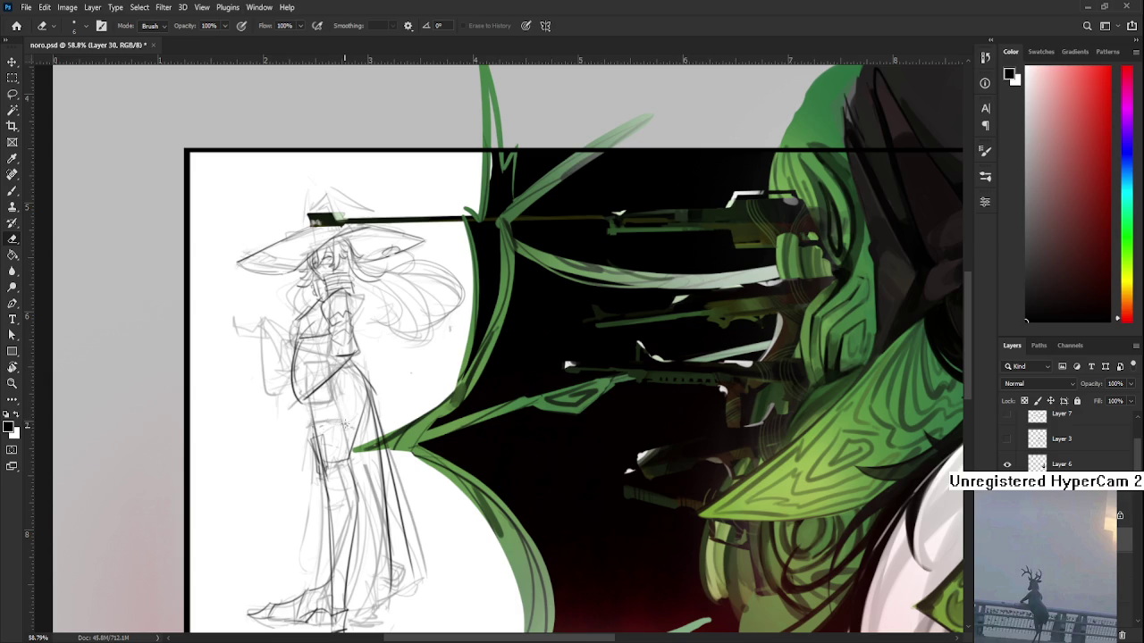
key("b")
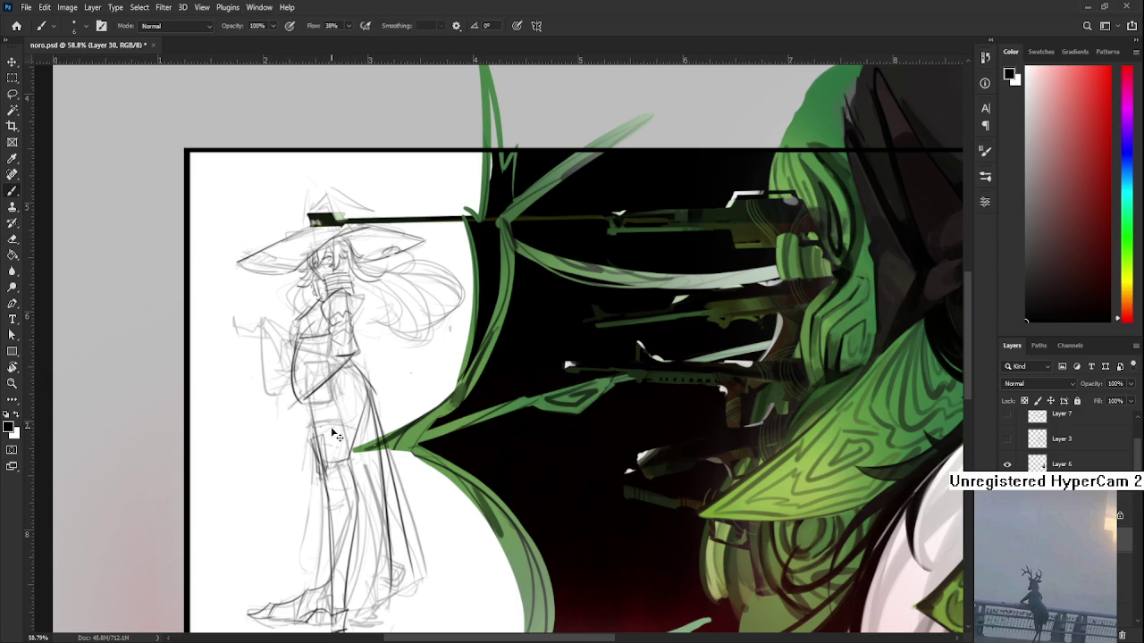
mouse_move(378, 414)
left_mouse_down()
mouse_move(366, 454)
mouse_move(367, 444)
left_mouse_up()
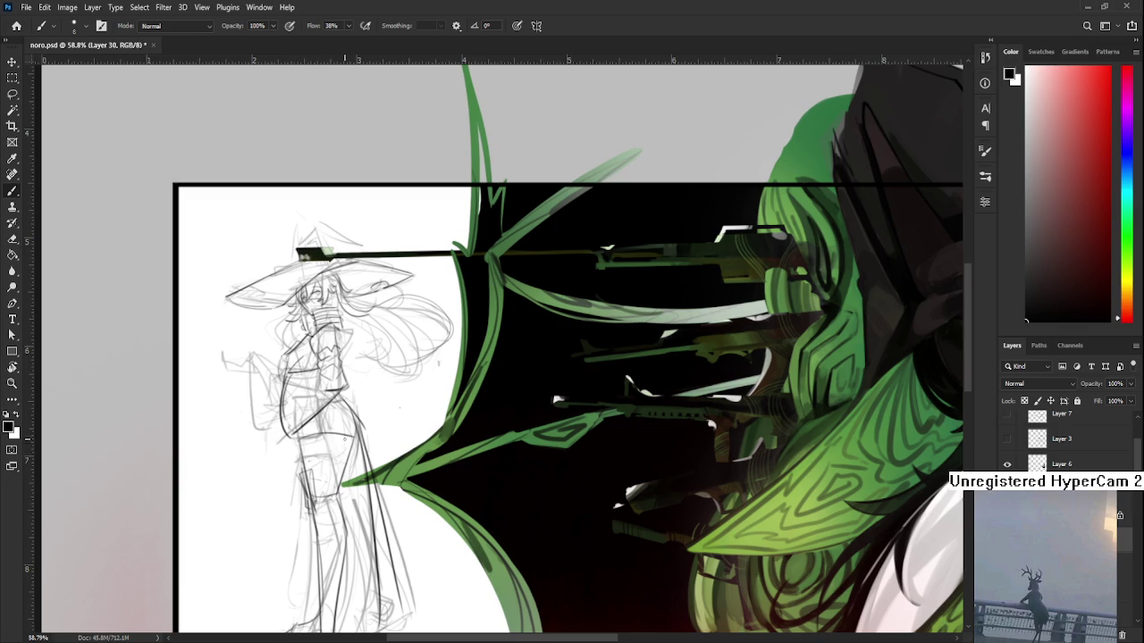
left_click_drag(301, 445, 355, 443)
key("e")
key("b")
key("e")
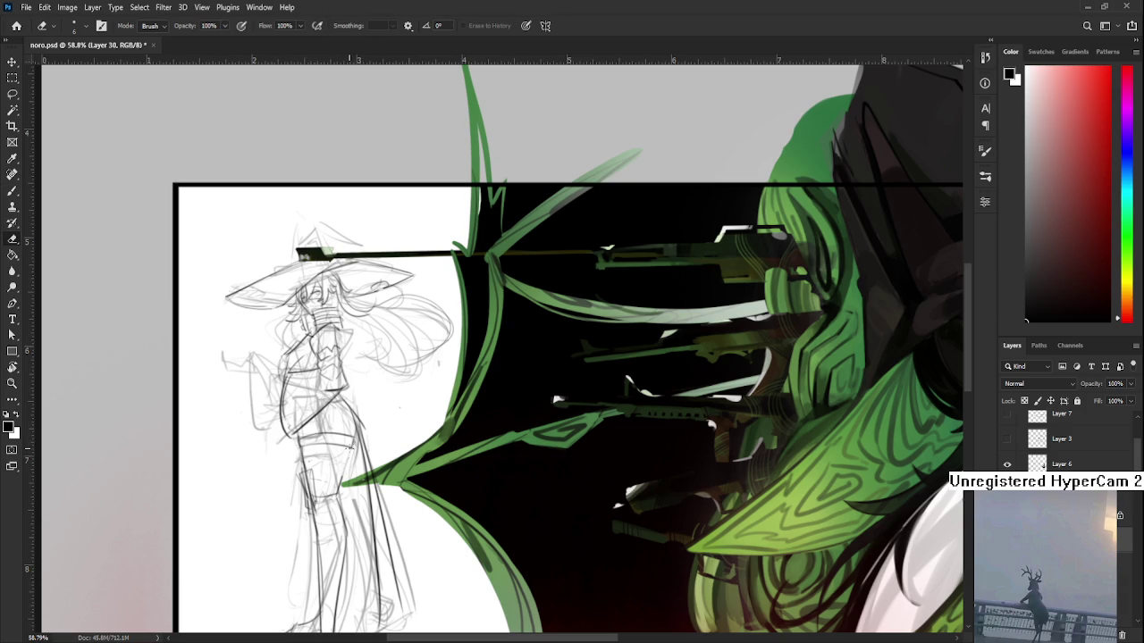
key("b")
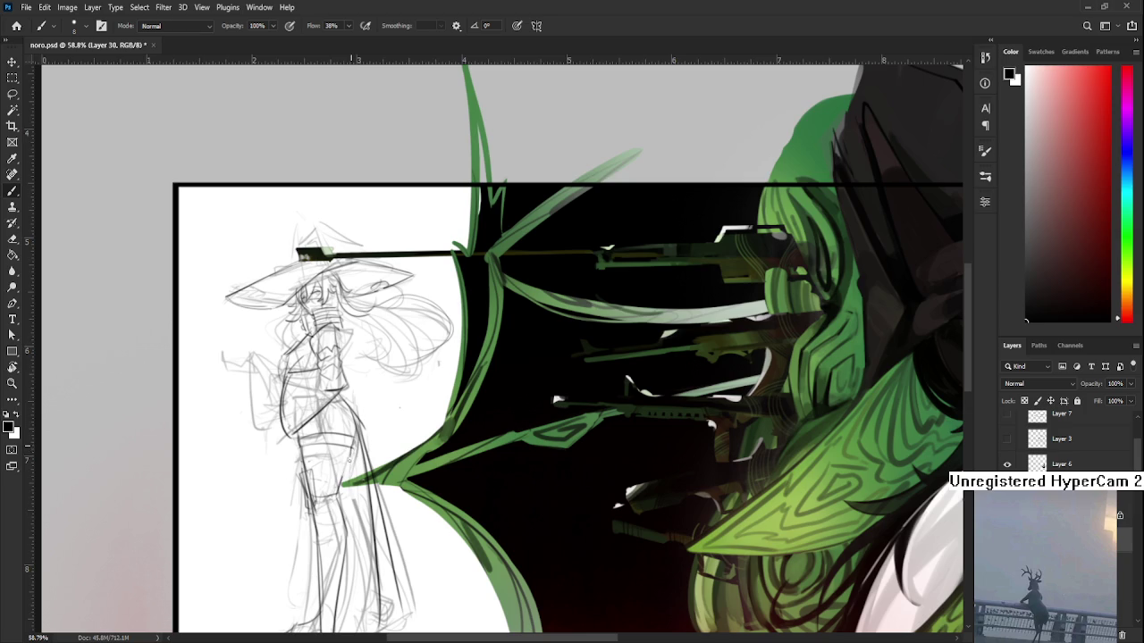
Step: Add dark waist marks and draw the belt outline around the waist
left_click_drag(350, 449, 345, 490)
left_click_drag(362, 423, 353, 429)
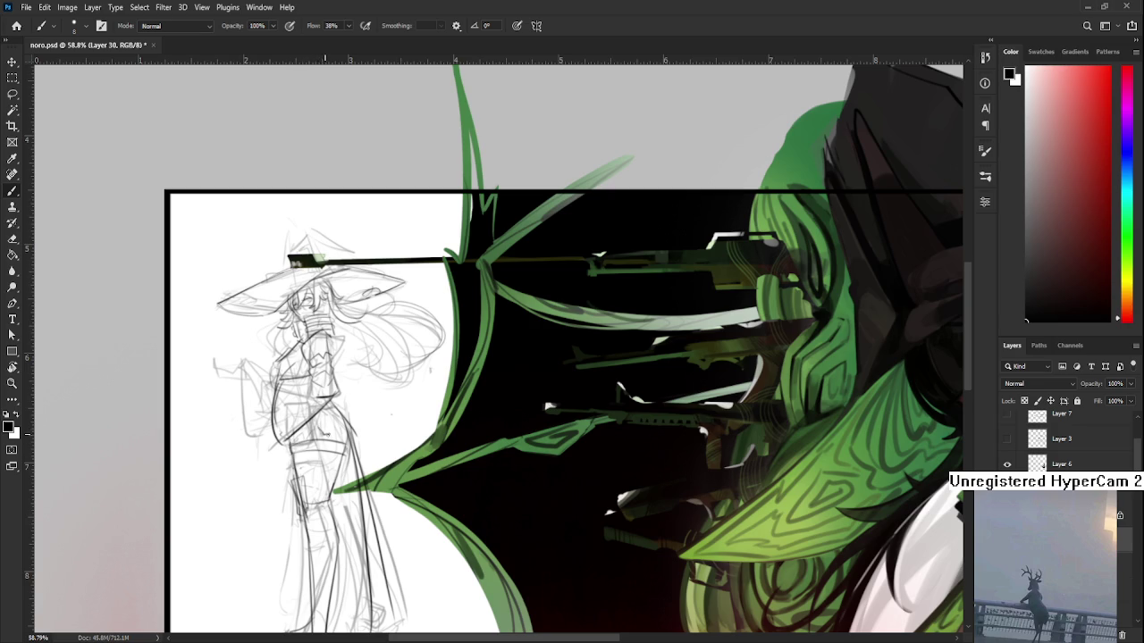
left_click_drag(334, 406, 341, 433)
key("e")
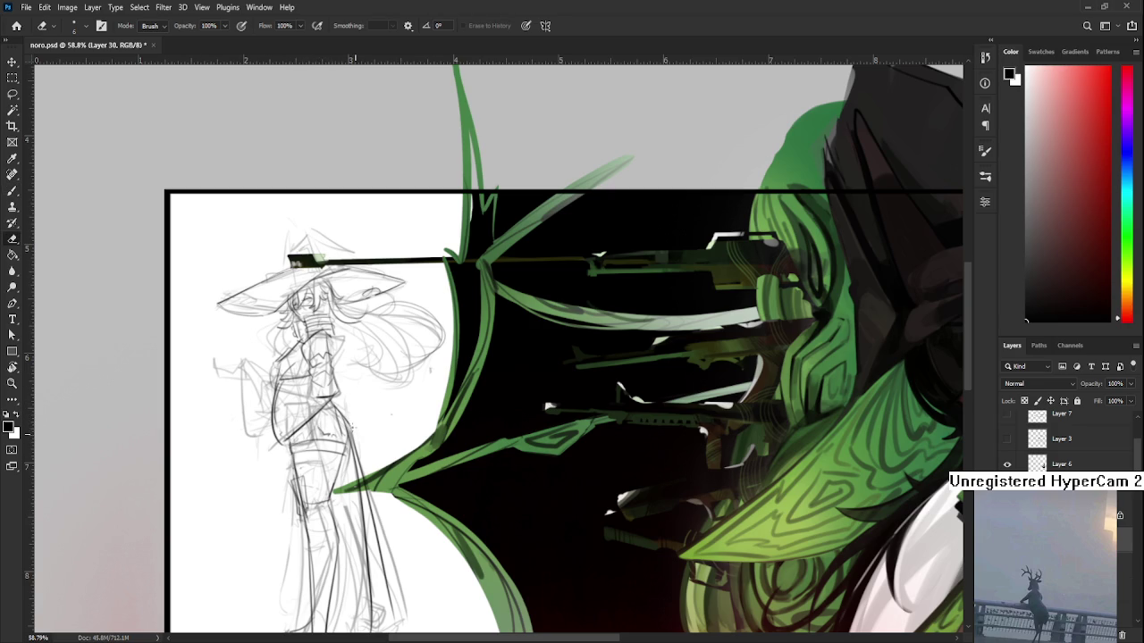
key("b")
left_click_drag(353, 438, 347, 396)
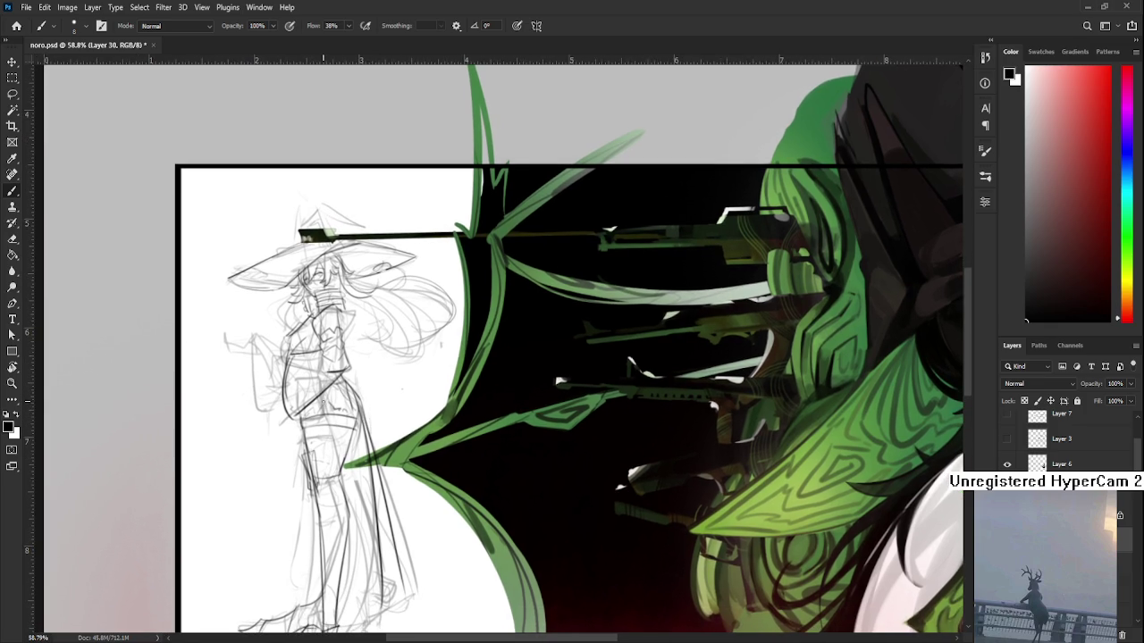
mouse_move(320, 404)
left_mouse_down()
mouse_move(350, 393)
mouse_move(361, 422)
mouse_move(328, 438)
mouse_move(362, 432)
left_mouse_up()
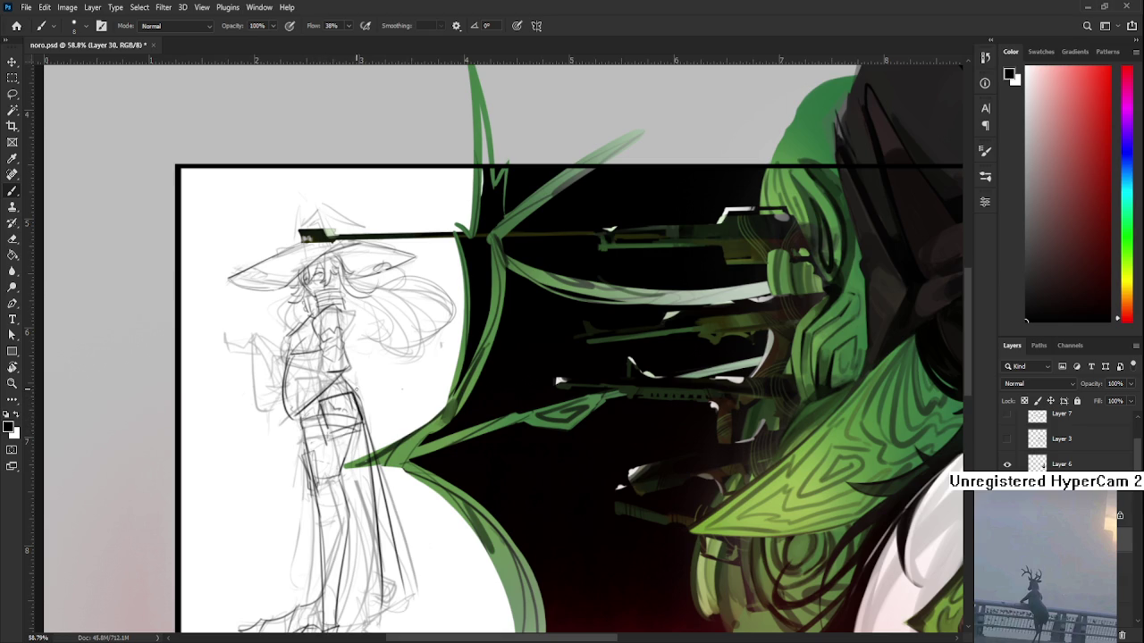
mouse_move(349, 384)
left_mouse_down()
mouse_move(343, 403)
mouse_move(339, 347)
left_mouse_up()
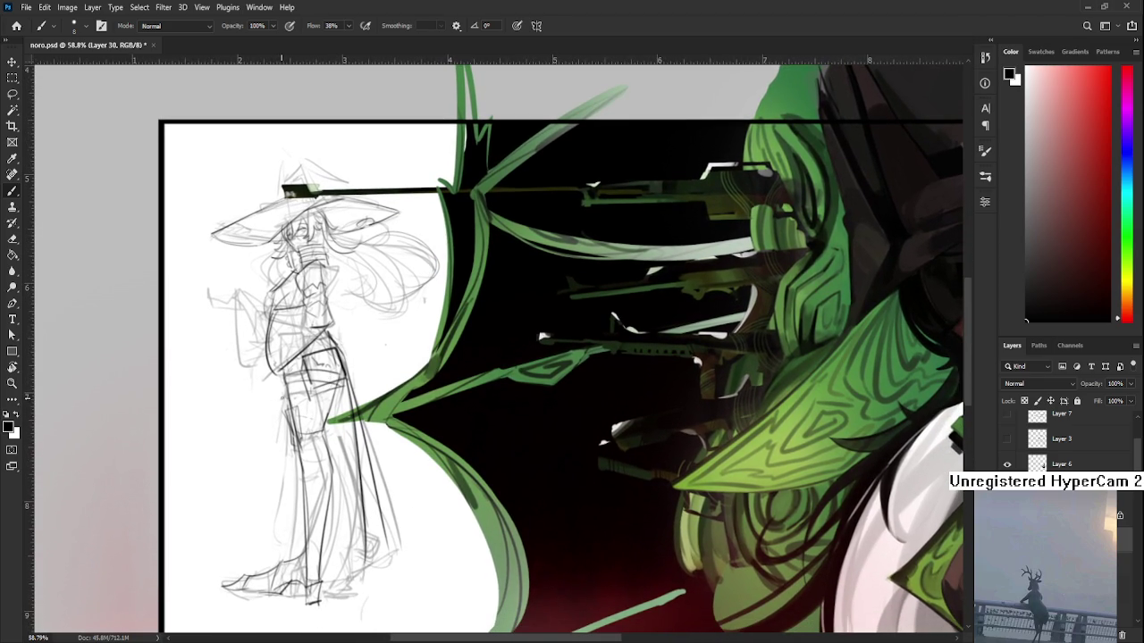
left_click_drag(297, 434, 289, 403)
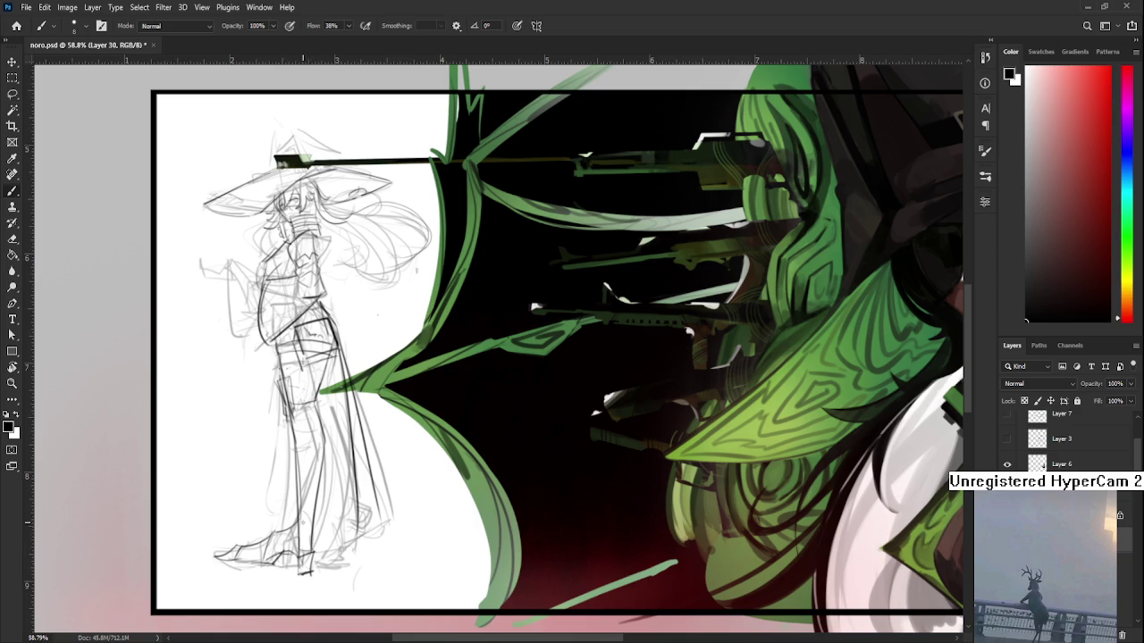
Step: Lasso the feet, then shrink them to about 83% and rotate them into place
key("l")
left_click_drag(295, 517, 317, 552)
key("ctrl+t")
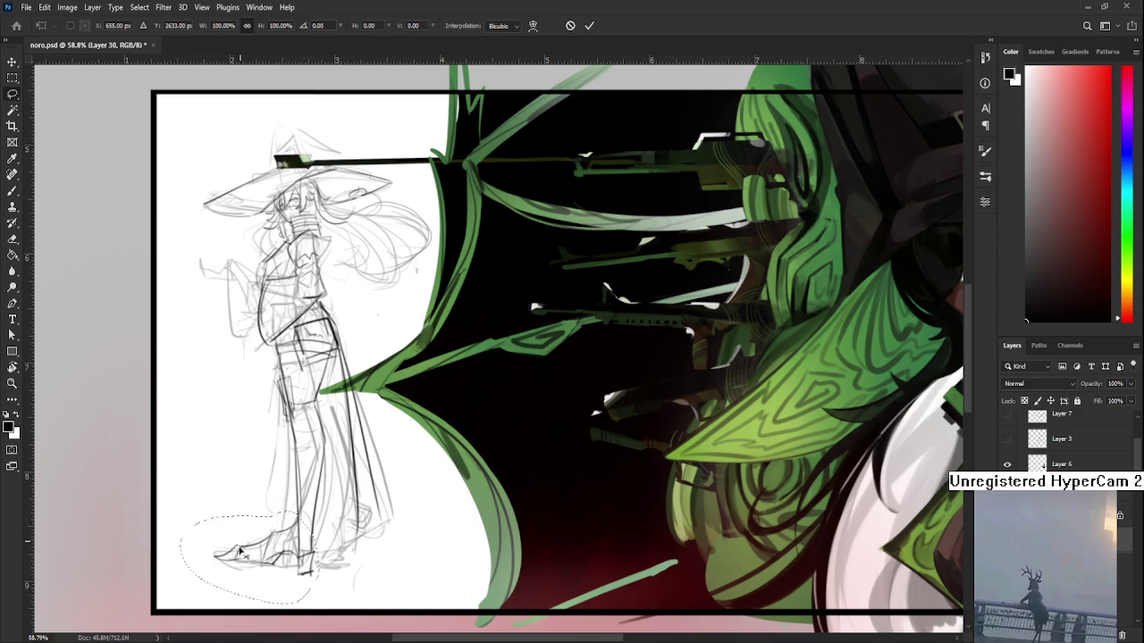
mouse_move(180, 604)
left_mouse_down()
mouse_move(219, 605)
mouse_move(234, 626)
left_mouse_up()
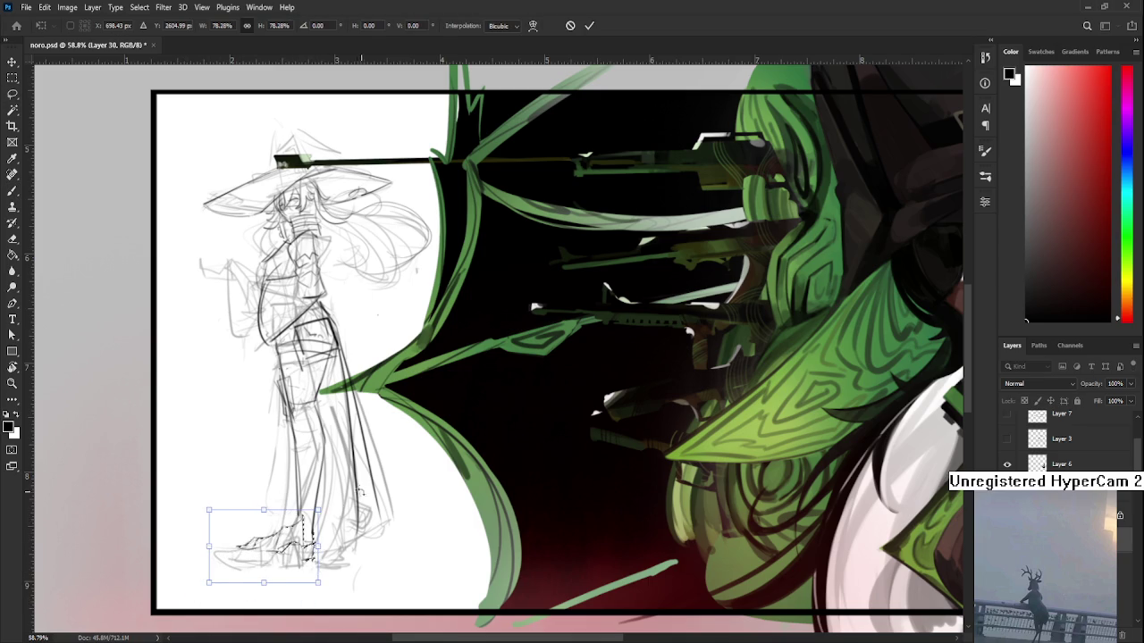
left_click_drag(281, 559, 304, 545)
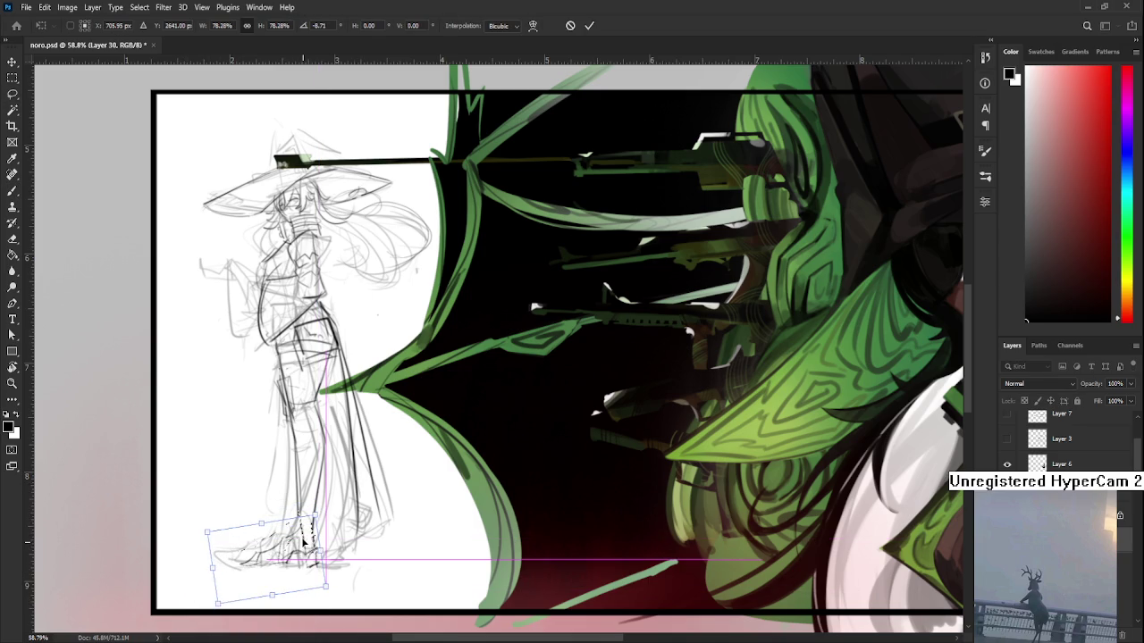
key("Return")
key("ctrl+d")
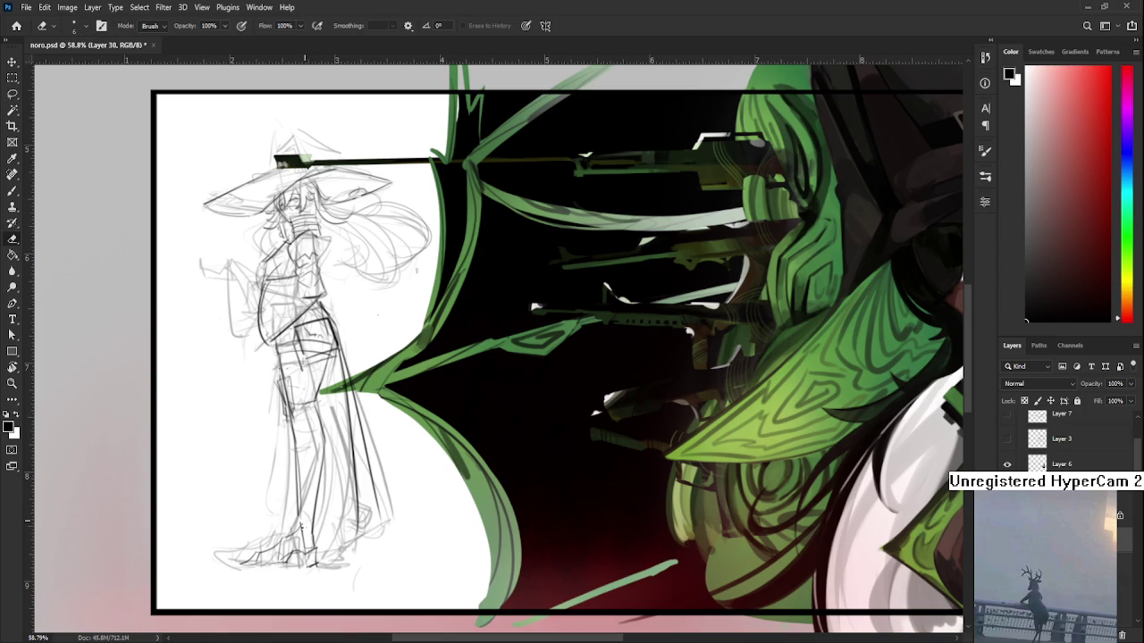
Step: Reselect the area near the feet and reposition it with a transform
key("b")
key("e")
key("b")
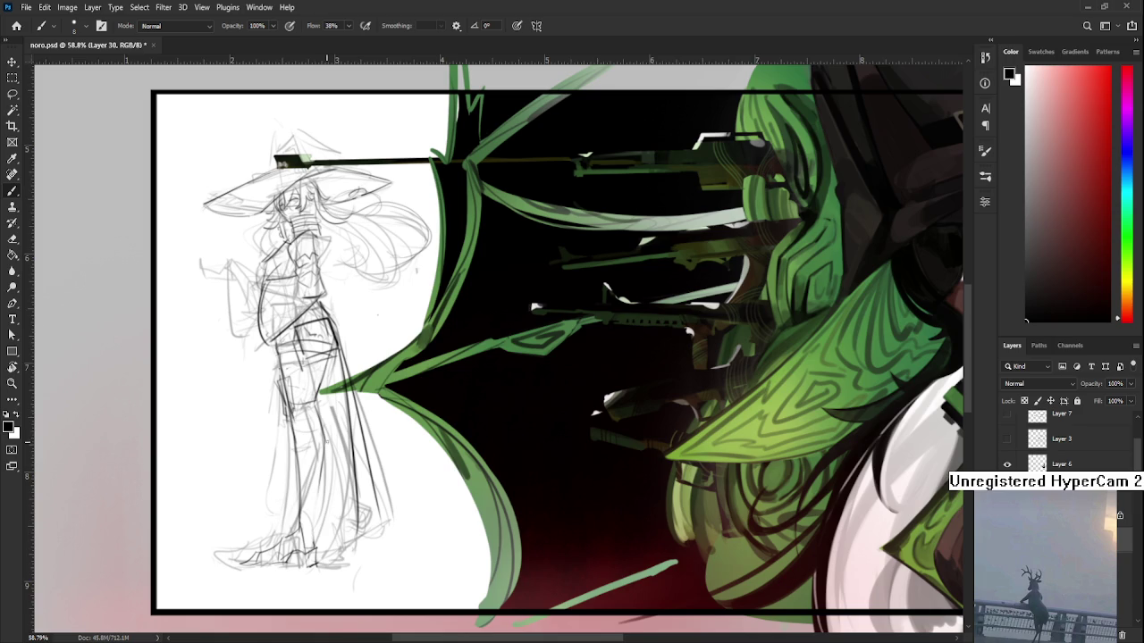
scroll(320, 542, "down", 2)
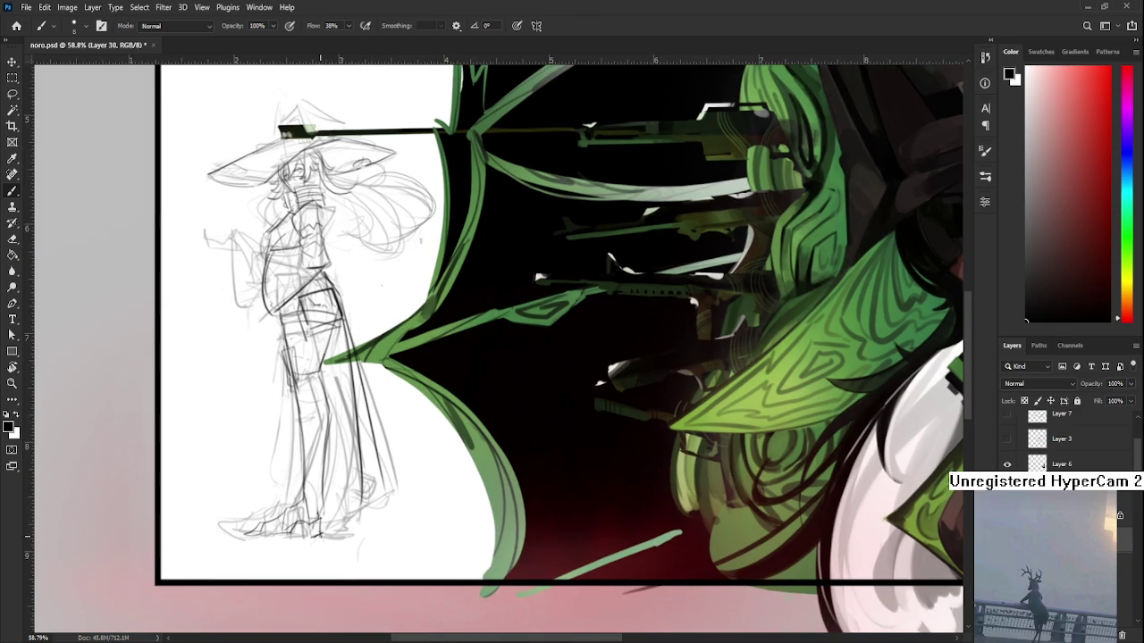
key("l")
mouse_move(303, 514)
left_mouse_down()
mouse_move(339, 549)
mouse_move(331, 529)
left_mouse_up()
key("ctrl+t")
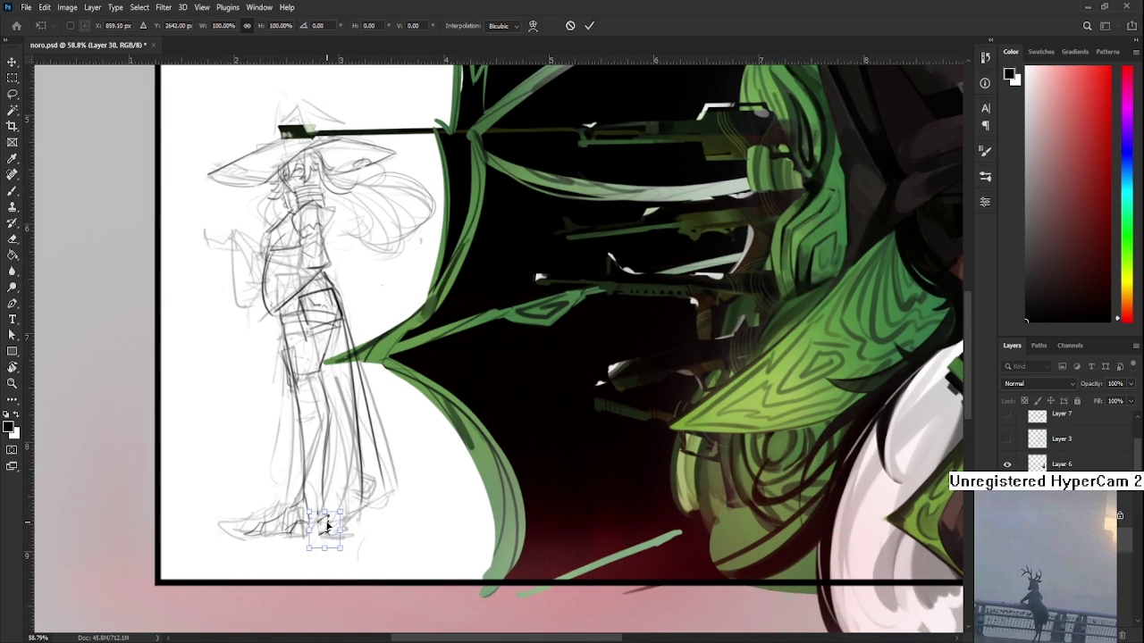
key("Return")
key("ctrl+d")
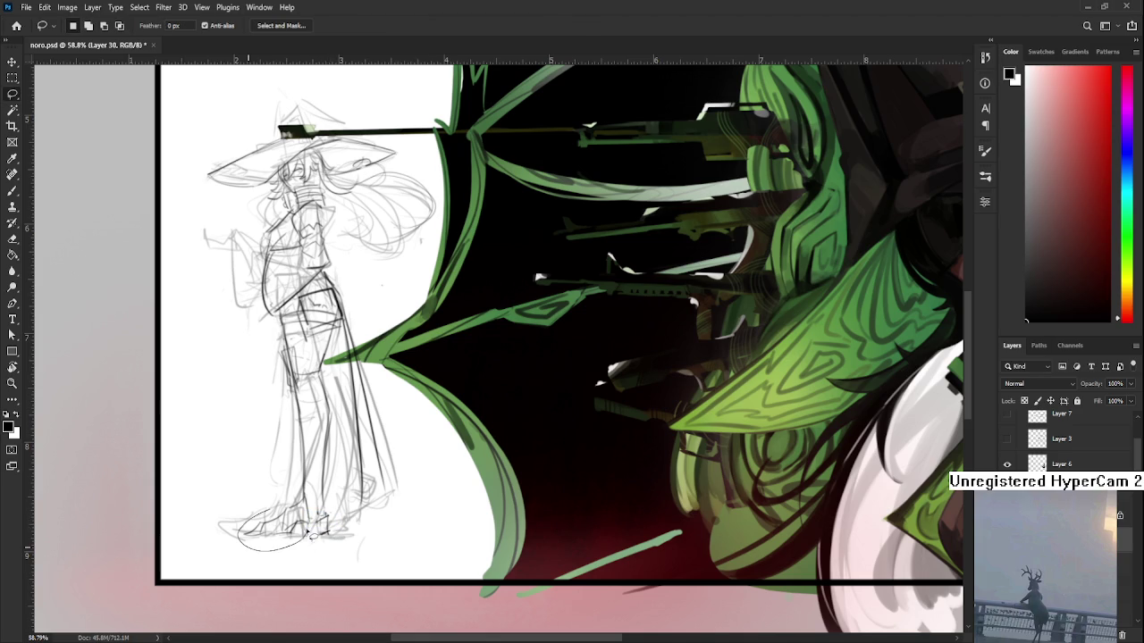
Step: Rotate the feet about 12 degrees, then further to about 14 degrees
key("ctrl+t")
mouse_move(275, 506)
left_mouse_down()
mouse_move(302, 504)
mouse_move(304, 540)
mouse_move(313, 504)
left_mouse_up()
key("Return")
key("ctrl+d")
key("ctrl+t")
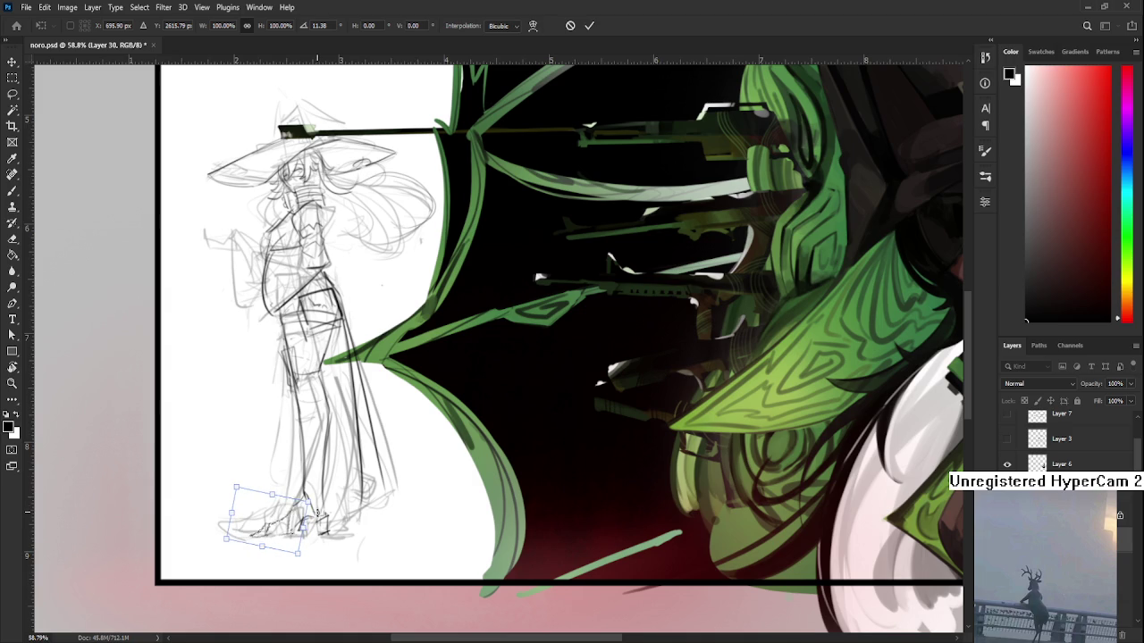
left_click_drag(326, 506, 325, 498)
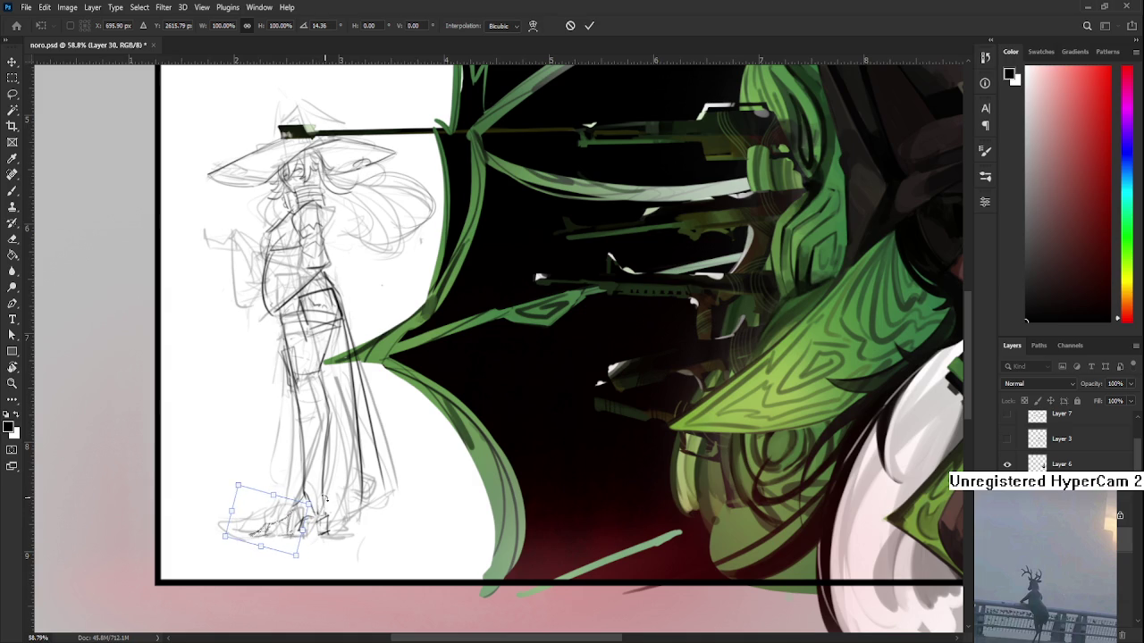
key("Return")
key("e")
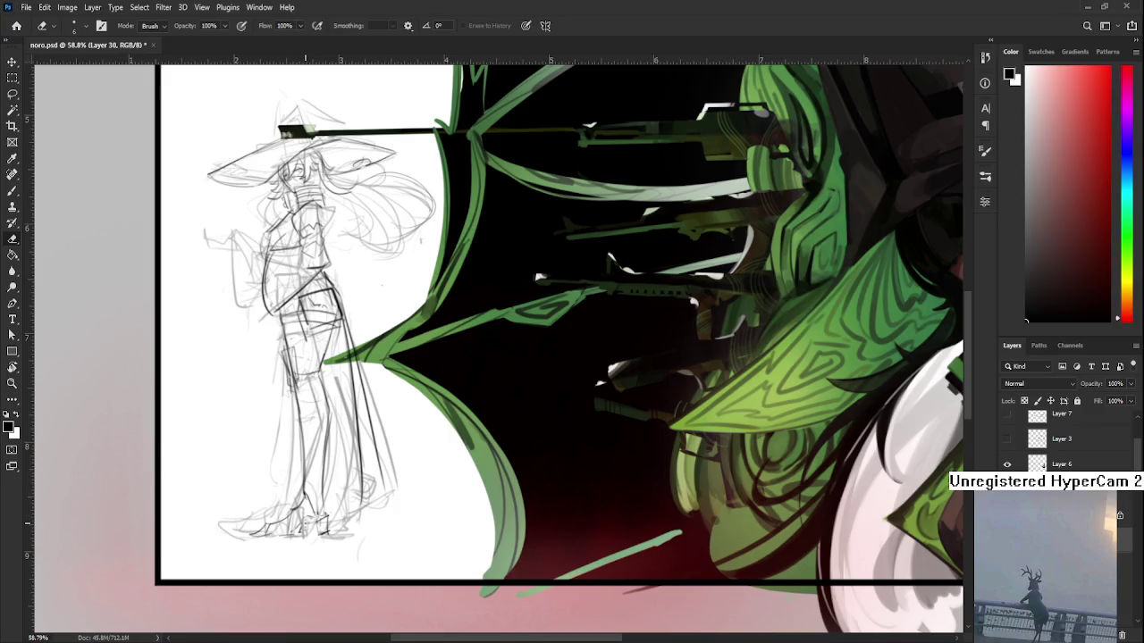
key("b")
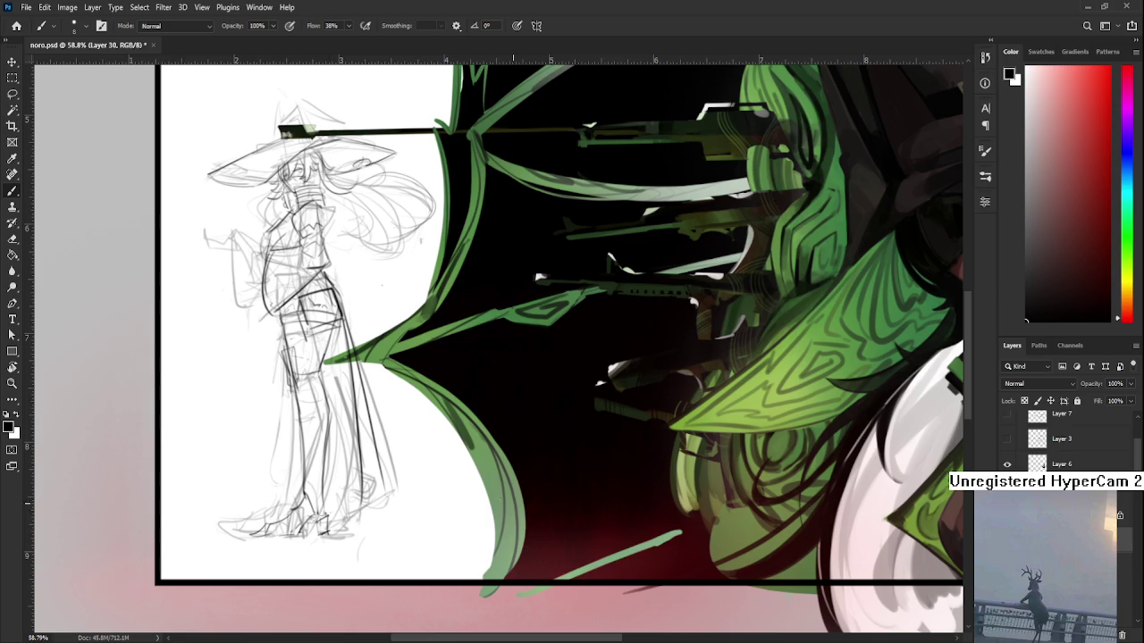
Step: Pan and zoom to about 115% on the witch sketch's hat and upper body
left_click_drag(373, 402, 373, 427)
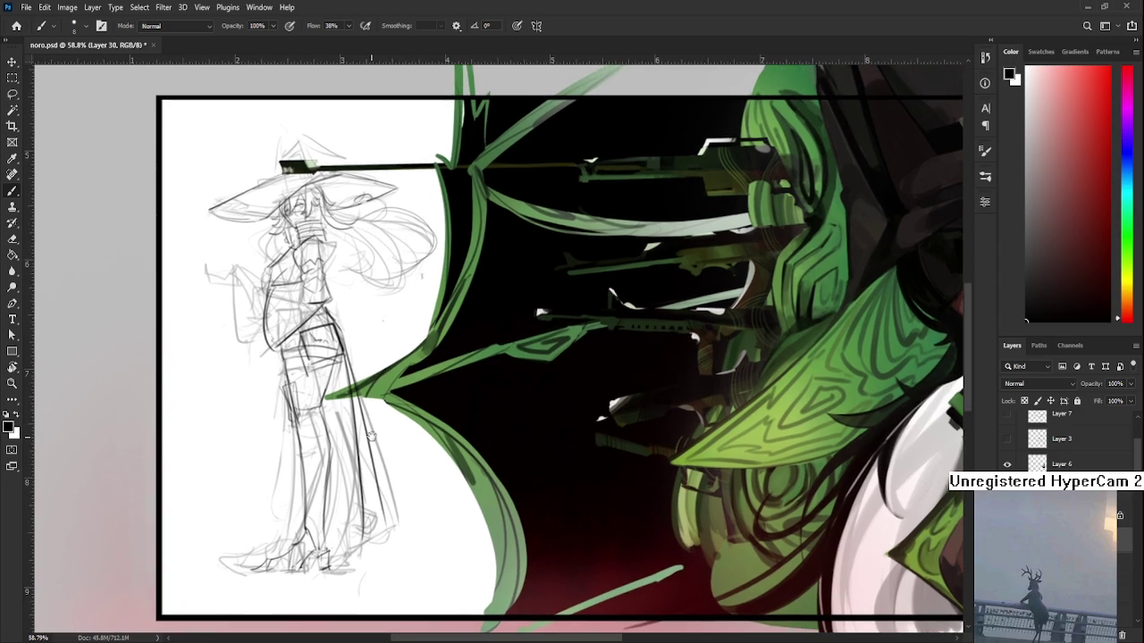
scroll(371, 437, "down", 2)
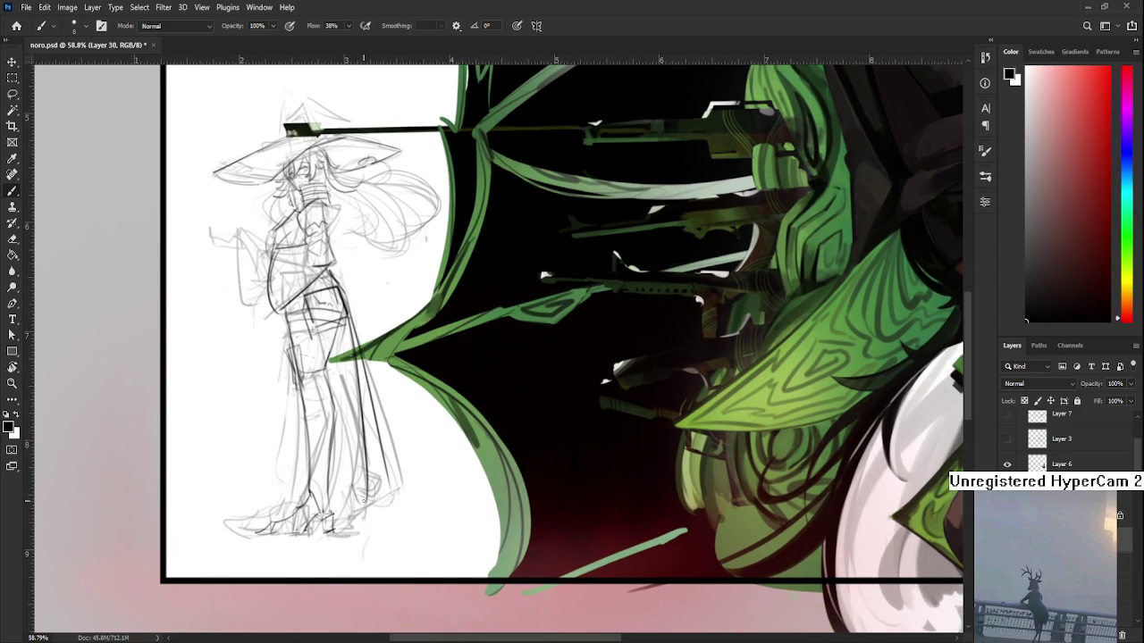
scroll(355, 489, "up", 1)
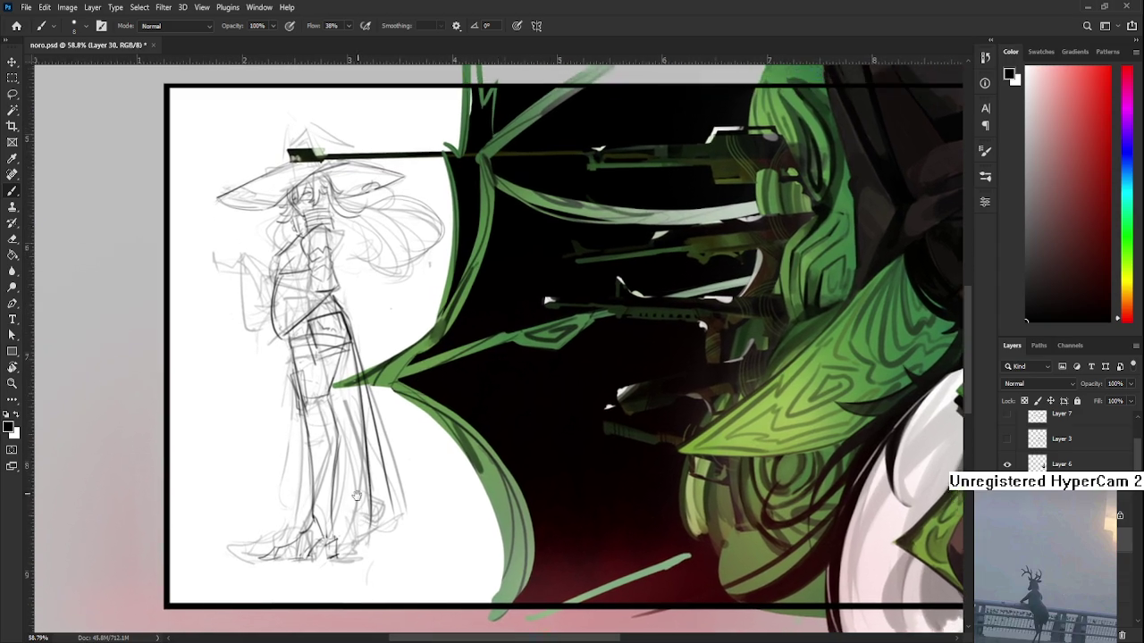
left_click_drag(356, 486, 354, 481)
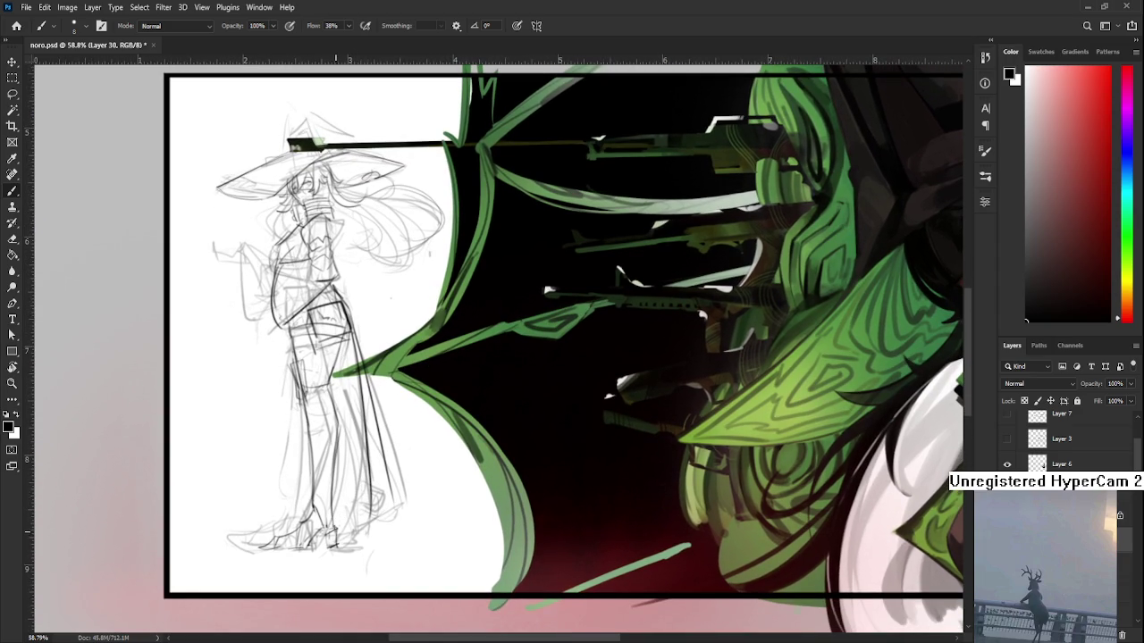
scroll(354, 487, "up", 1)
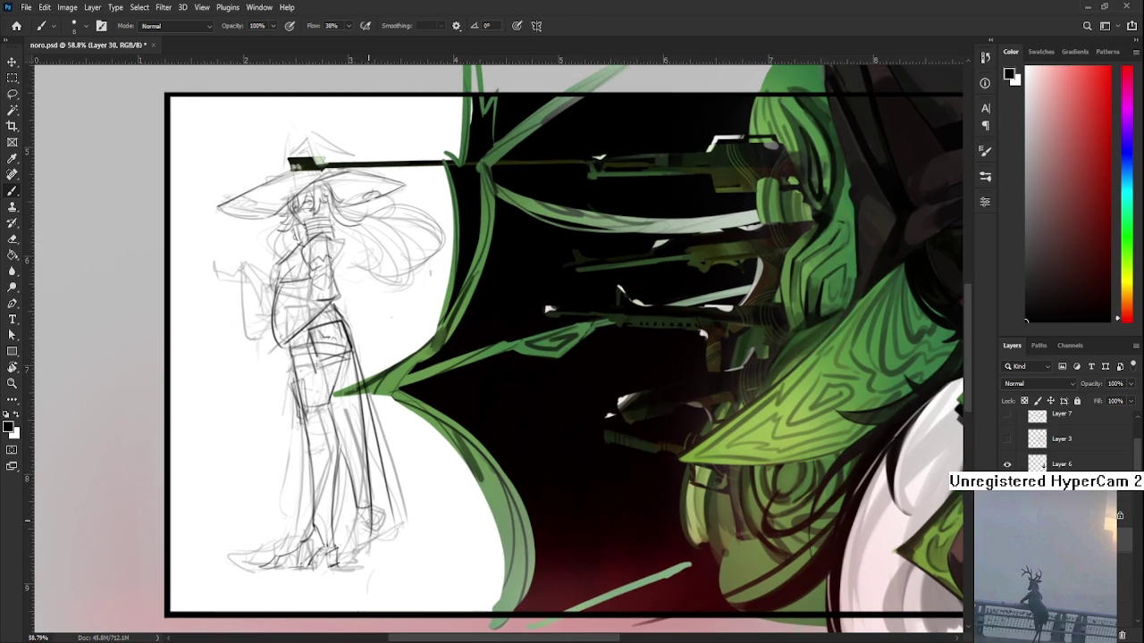
left_click_drag(369, 520, 378, 495)
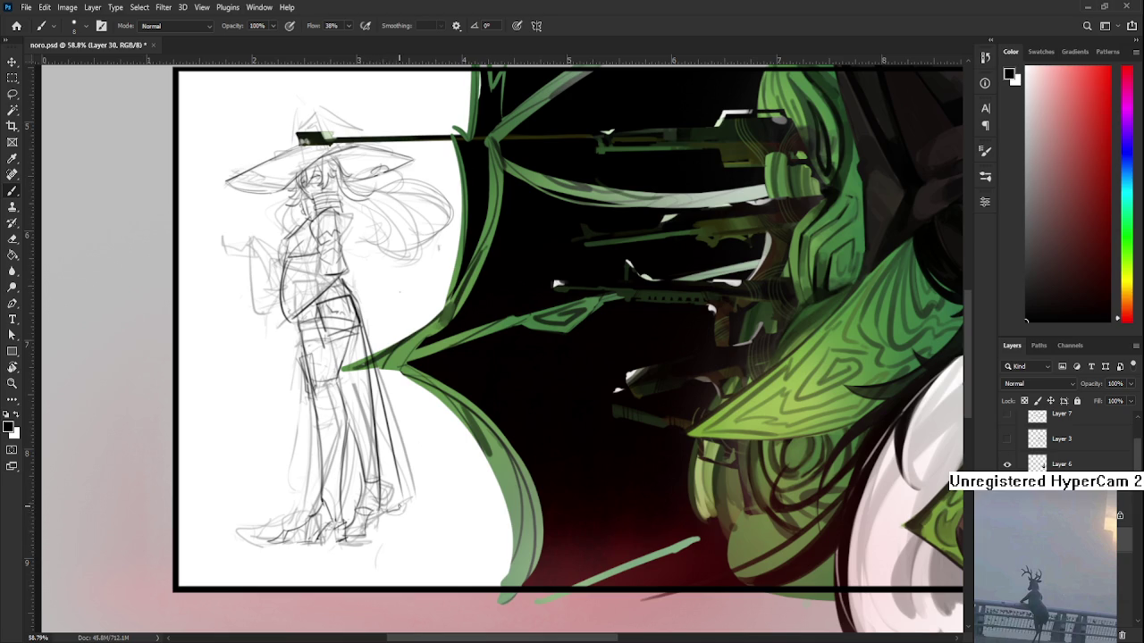
mouse_move(464, 464)
left_mouse_down()
mouse_move(487, 532)
mouse_move(455, 529)
left_mouse_up()
scroll(487, 524, "down", 1)
scroll(456, 529, "up", 2)
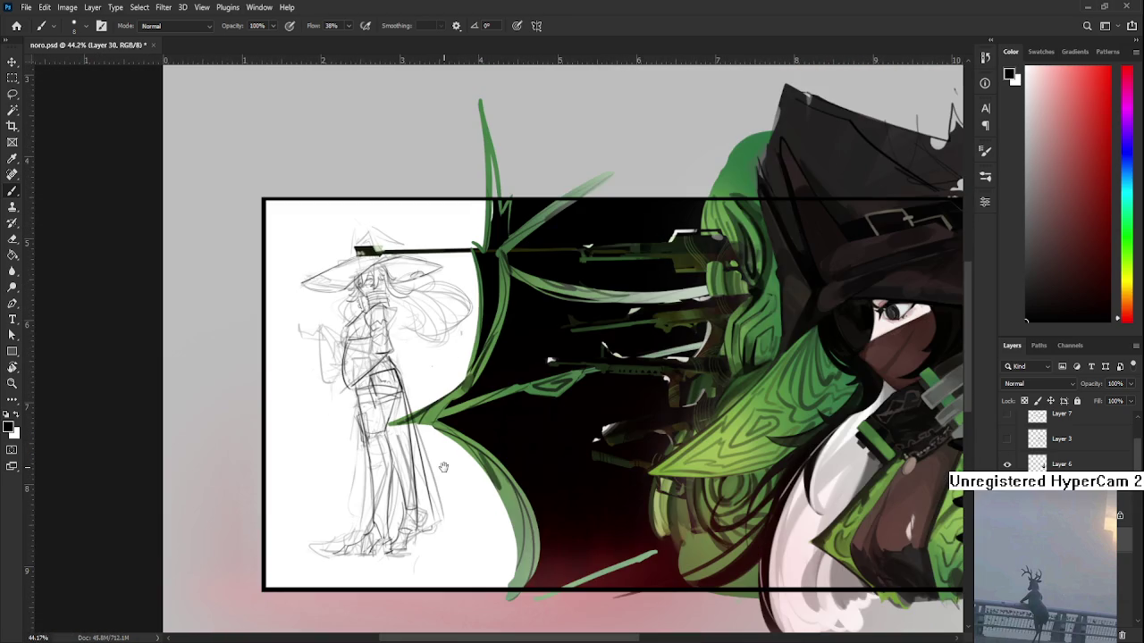
scroll(391, 508, "up", 1)
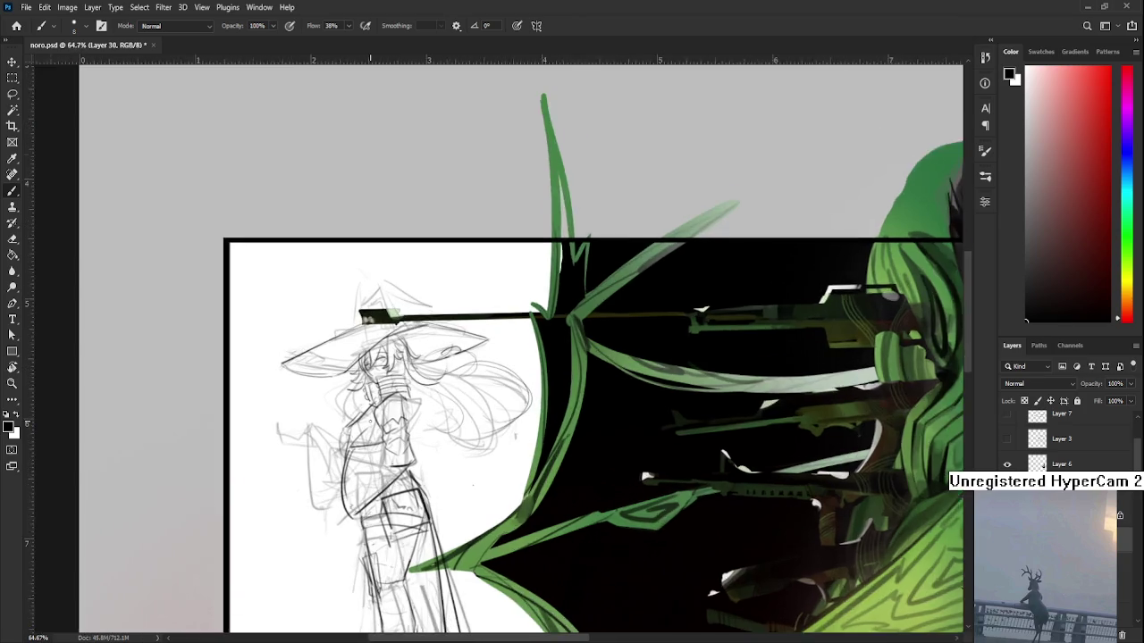
scroll(384, 492, "up", 2)
scroll(360, 433, "up", 1)
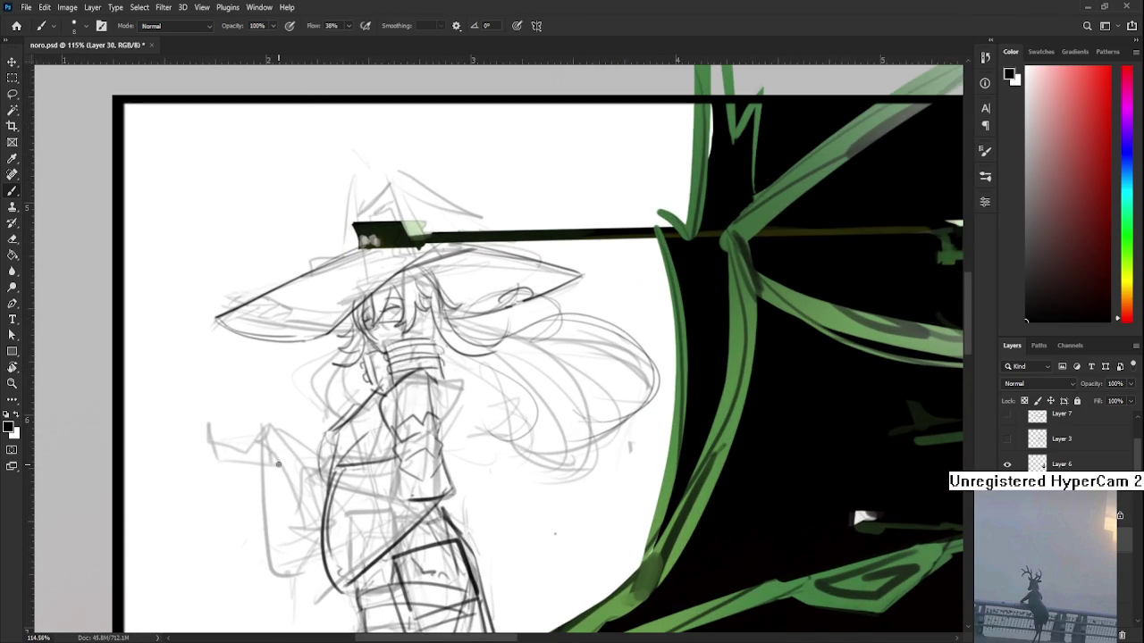
Step: Ink the long contour on the figure's left side, undoing and retrying strokes
scroll(278, 463, "up", 2)
mouse_move(327, 474)
left_mouse_down()
mouse_move(318, 523)
mouse_move(310, 491)
mouse_move(315, 468)
mouse_move(323, 525)
left_mouse_up()
key("ctrl+z")
key("ctrl+z")
key("ctrl+z")
scroll(337, 481, "up", 3)
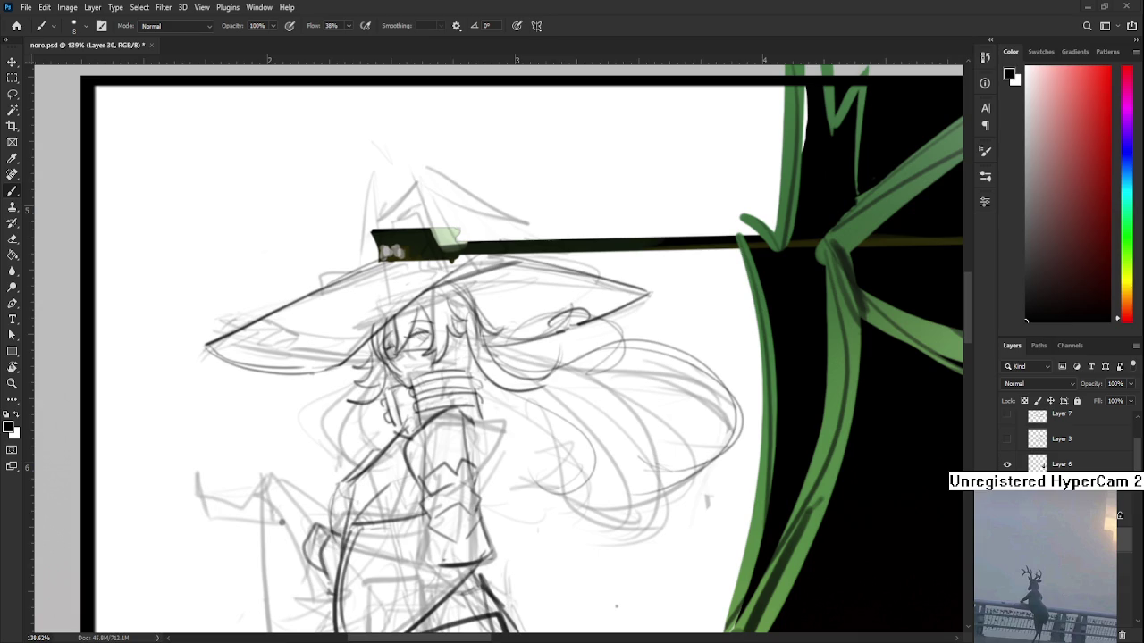
left_click_drag(385, 456, 367, 380)
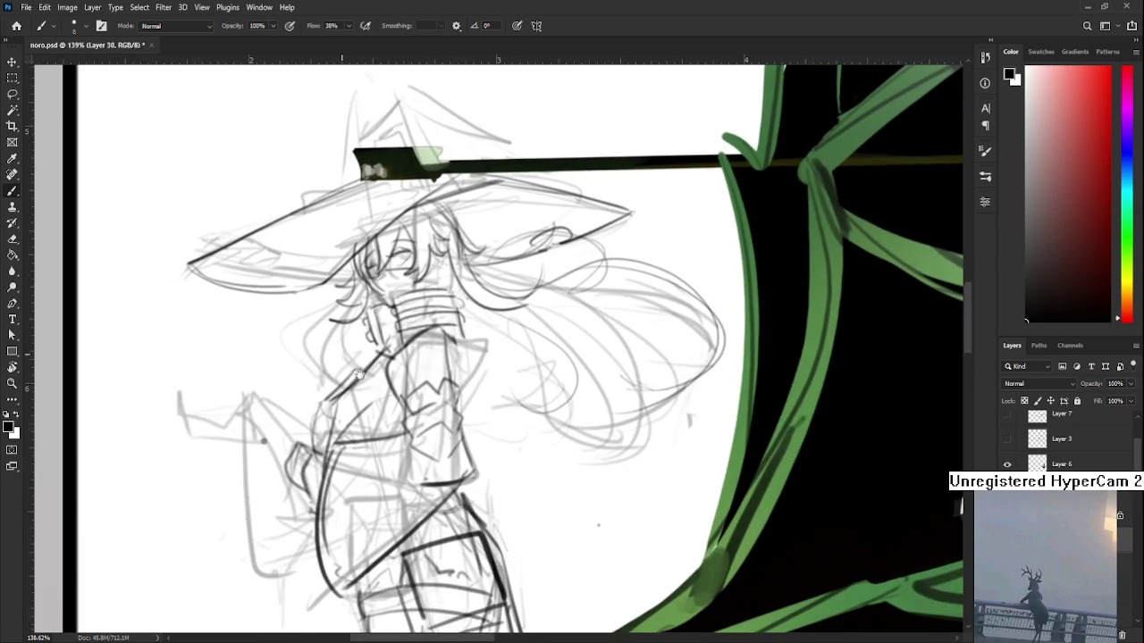
mouse_move(291, 420)
left_mouse_down()
mouse_move(304, 415)
mouse_move(284, 547)
mouse_move(299, 585)
left_mouse_up()
key("ctrl+z")
Step: Redraw the short strokes and darken the lower-left contour line
left_click_drag(279, 399, 323, 413)
key("ctrl+z")
mouse_move(345, 541)
left_mouse_down()
mouse_move(291, 570)
mouse_move(308, 568)
left_mouse_up()
key("ctrl+z")
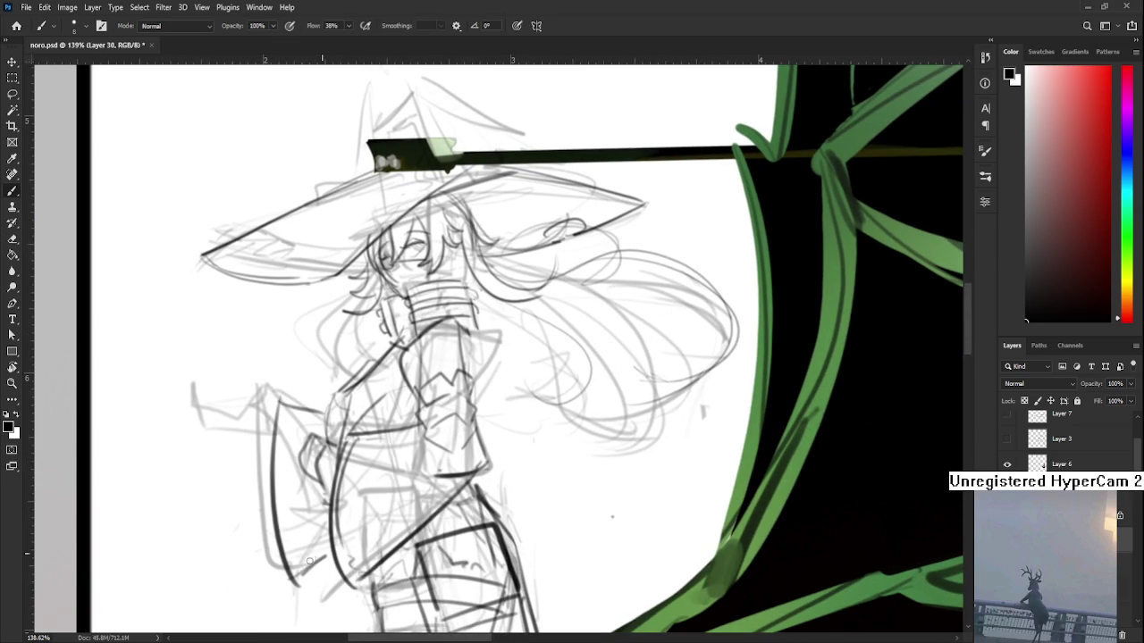
key("ctrl+z")
left_click_drag(273, 496, 287, 568)
key("ctrl+z")
left_click_drag(330, 528, 277, 558)
Step: Ink clean lines along the outstretched arm, hand contour, and hair near the neck
left_click_drag(301, 467, 310, 496)
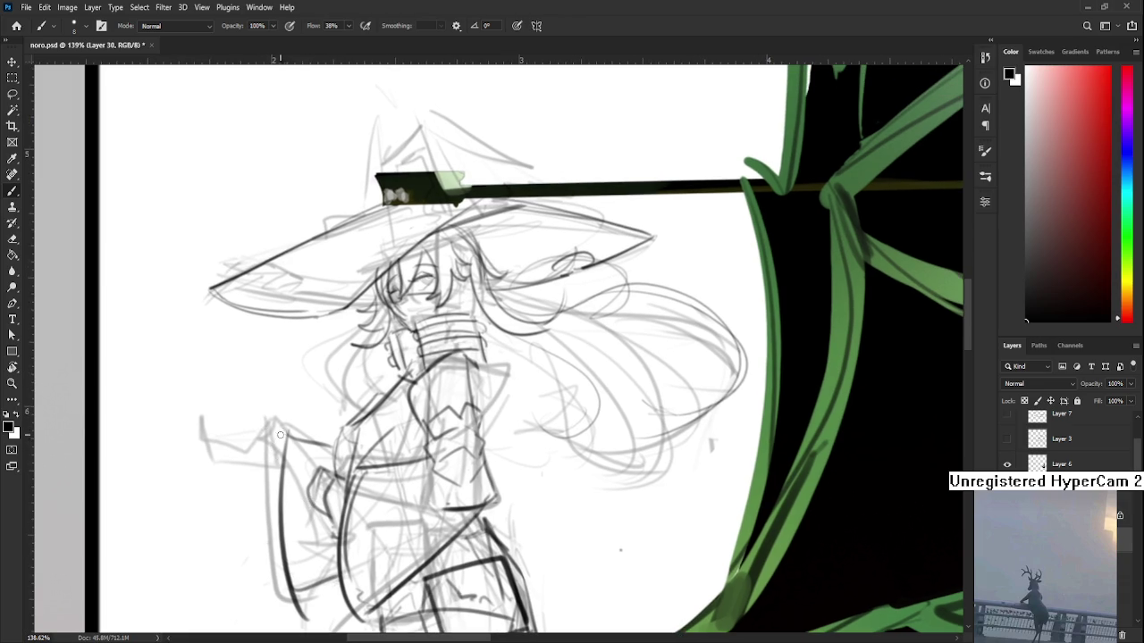
mouse_move(279, 439)
left_mouse_down()
mouse_move(225, 451)
mouse_move(254, 458)
left_mouse_up()
mouse_move(223, 420)
left_mouse_down()
mouse_move(220, 456)
mouse_move(234, 450)
mouse_move(226, 461)
left_mouse_up()
key("ctrl+z")
key("ctrl+z")
mouse_move(212, 396)
left_mouse_down()
mouse_move(221, 457)
mouse_move(231, 398)
mouse_move(224, 435)
left_mouse_up()
key("ctrl+z")
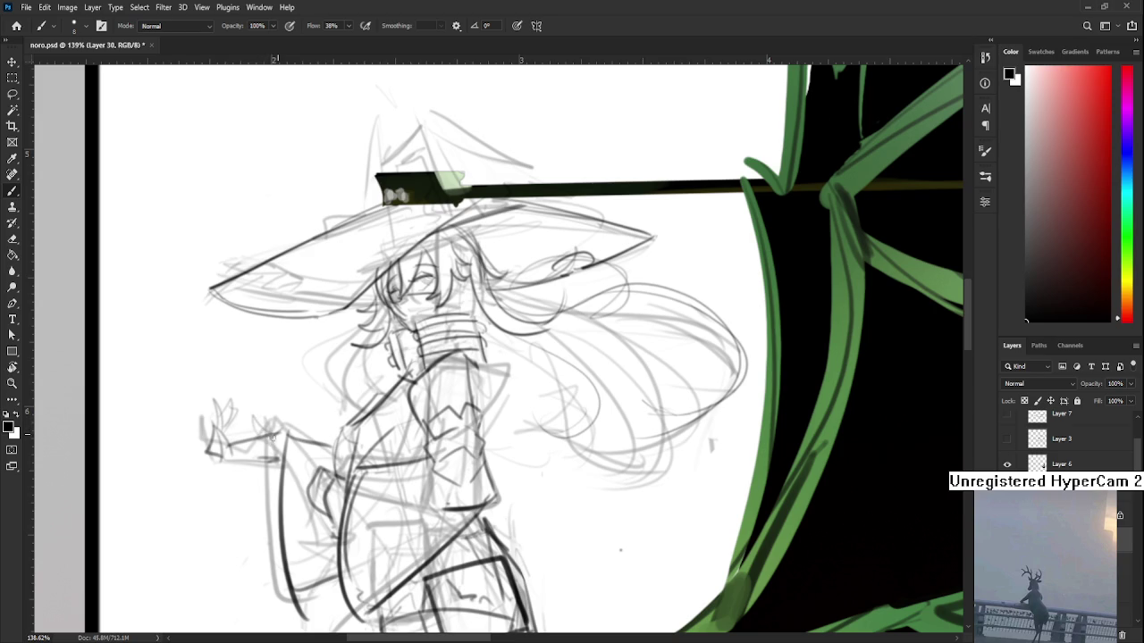
left_click_drag(259, 435, 175, 502)
mouse_move(288, 390)
left_mouse_down()
mouse_move(266, 460)
mouse_move(298, 393)
mouse_move(302, 449)
left_mouse_up()
key("ctrl+z")
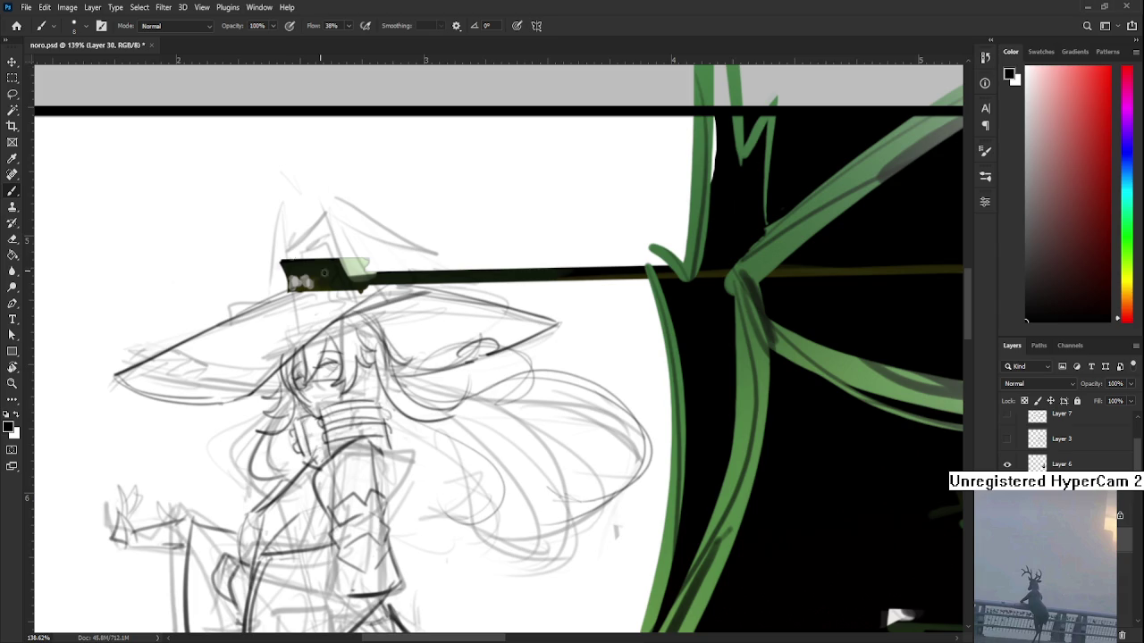
Step: Remove stray strokes near the hat and rotate the canvas view for drawing
left_click_drag(390, 378, 348, 420)
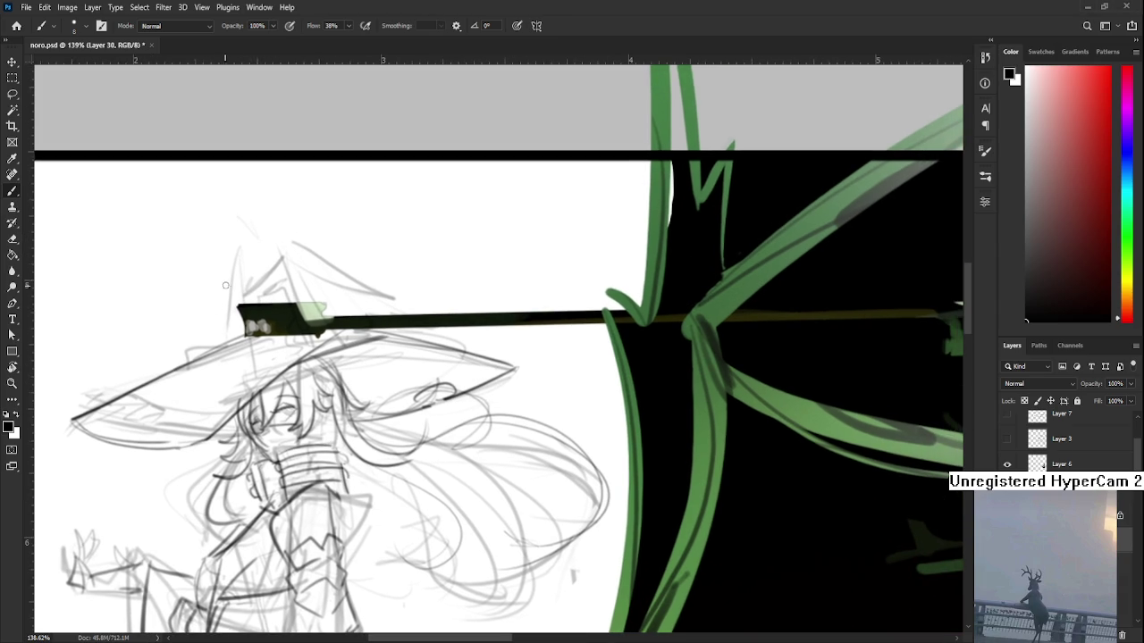
key("ctrl+z")
left_click_drag(337, 290, 299, 317)
mouse_move(222, 268)
left_mouse_down()
mouse_move(260, 241)
mouse_move(254, 273)
mouse_move(366, 280)
mouse_move(322, 299)
mouse_move(364, 320)
left_mouse_up()
key("ctrl+z")
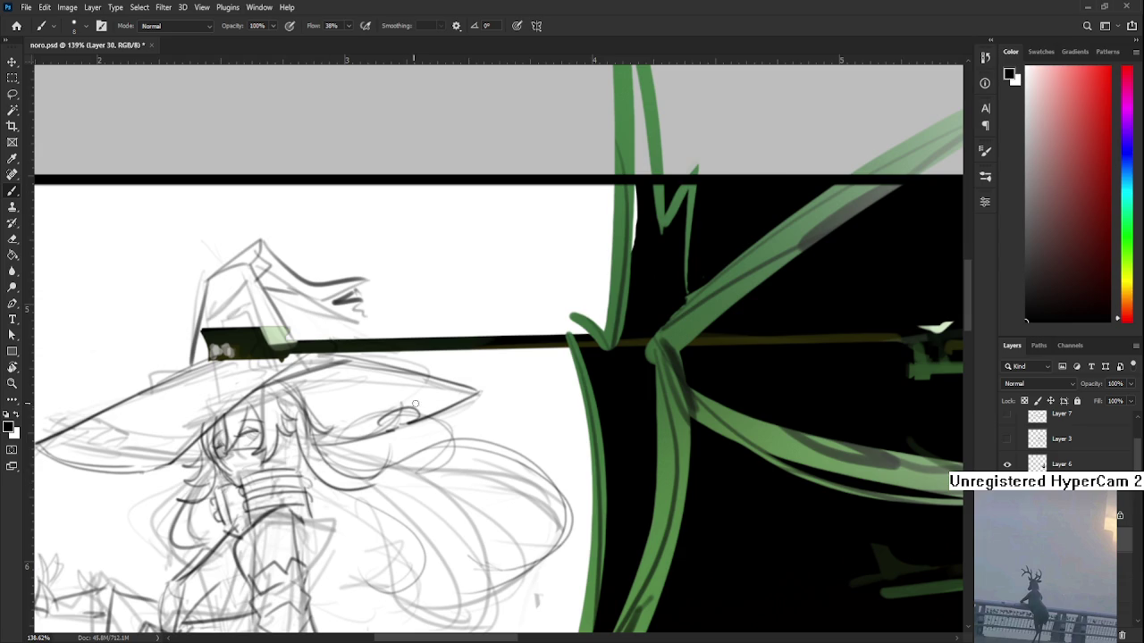
left_click_drag(340, 401, 310, 385)
key("r")
key("b")
left_click_drag(313, 276, 412, 352)
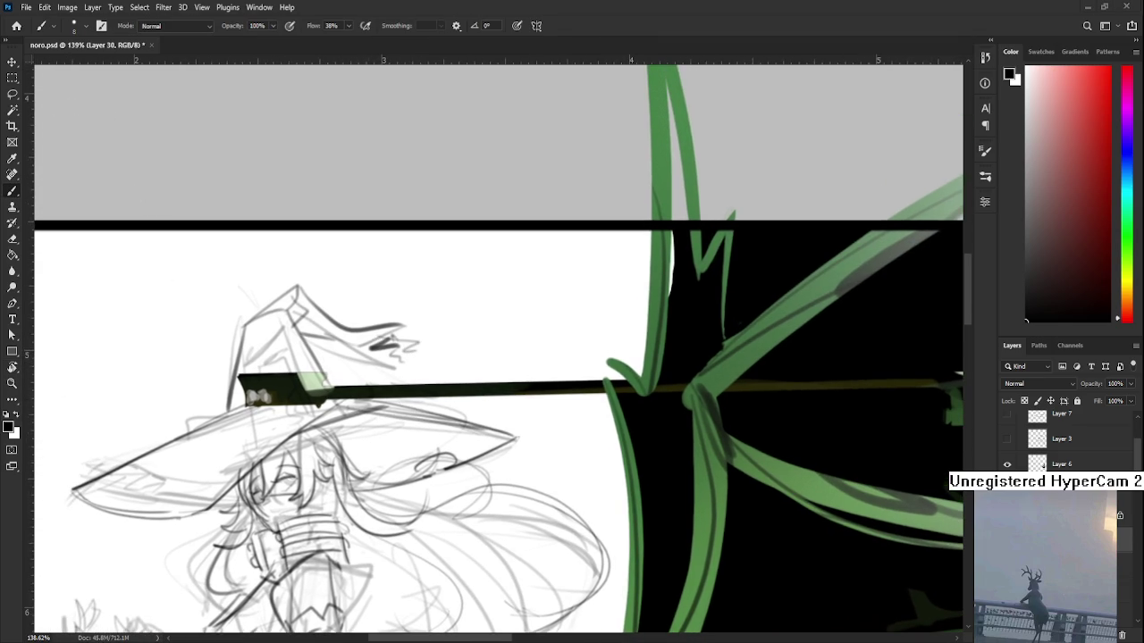
Step: Ink the hat's left and upper edges and outline the broomstick beside it
left_click_drag(256, 404, 260, 426)
mouse_move(230, 340)
left_mouse_down()
mouse_move(253, 436)
mouse_move(225, 334)
left_mouse_up()
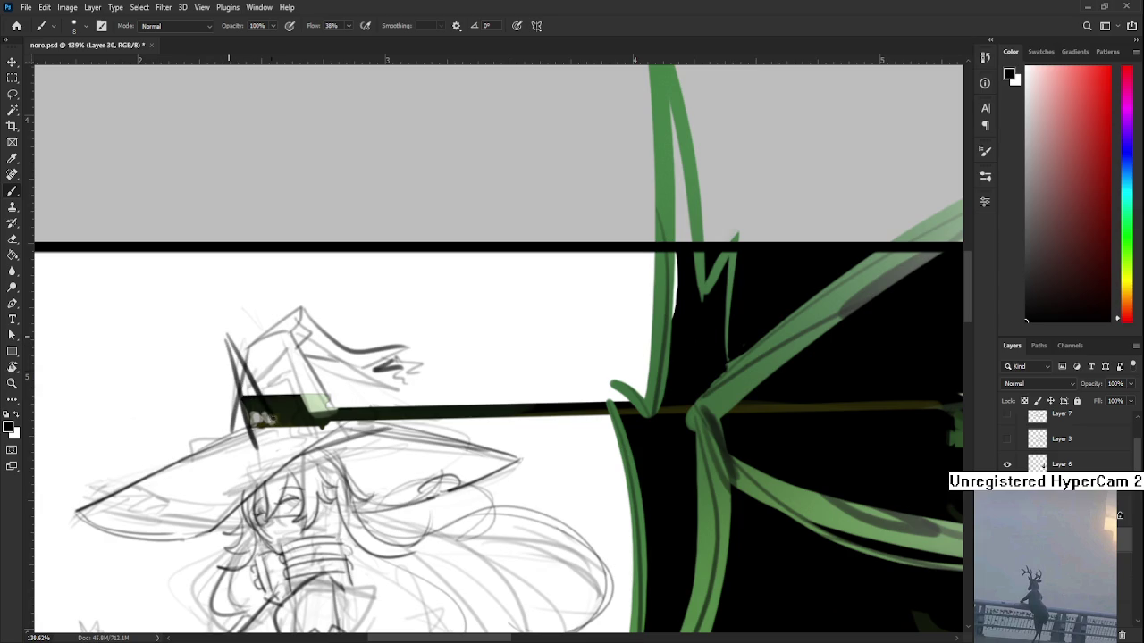
left_click_drag(303, 401, 356, 417)
left_click_drag(286, 413, 368, 420)
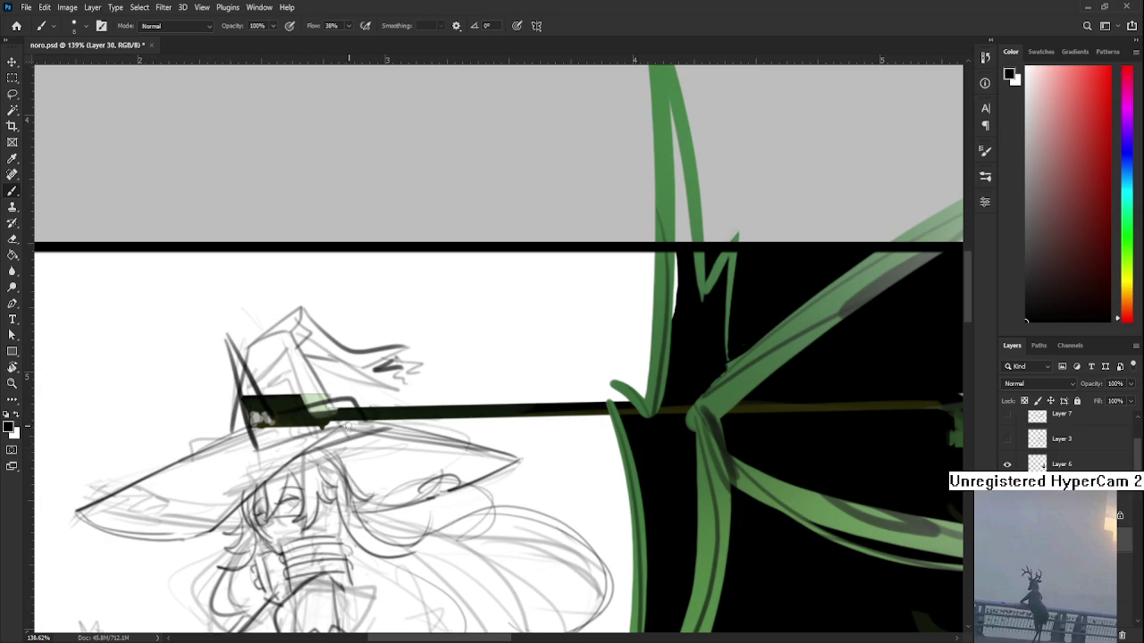
left_click_drag(231, 344, 221, 437)
key("ctrl+z")
mouse_move(225, 339)
left_mouse_down()
mouse_move(237, 433)
mouse_move(218, 438)
left_mouse_up()
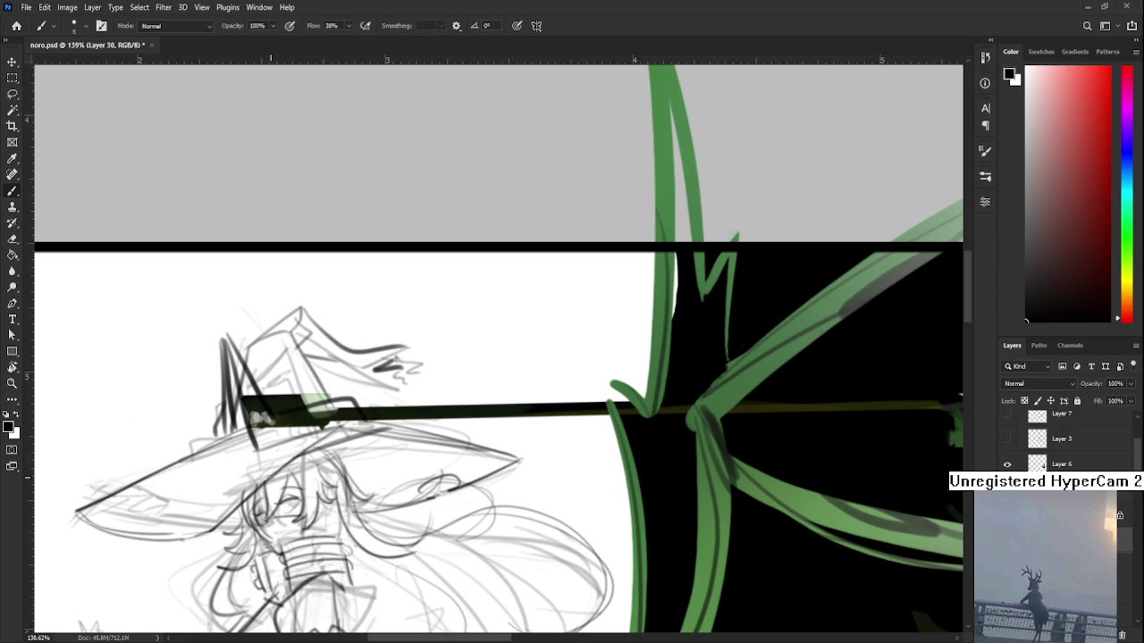
Step: Draw the lower hat brim as a longer curve, refining and undoing strokes
left_click_drag(273, 476, 310, 453)
mouse_move(251, 498)
left_mouse_down()
mouse_move(355, 461)
mouse_move(256, 484)
left_mouse_up()
key("ctrl+z")
left_click_drag(361, 466, 238, 493)
mouse_move(291, 420)
left_mouse_down()
mouse_move(211, 488)
mouse_move(237, 494)
left_mouse_up()
key("ctrl+z")
Step: Scroll through the Layers panel to locate the rifle layers
scroll(348, 459, "down", 2)
scroll(292, 365, "down", 3)
scroll(323, 372, "up", 1)
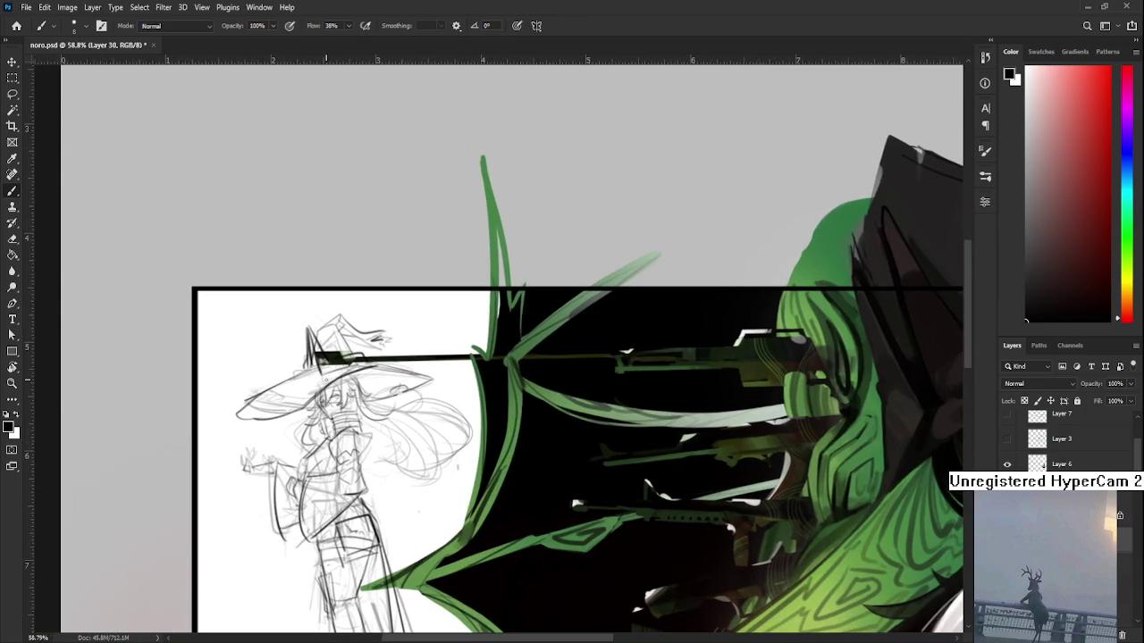
scroll(324, 372, "up", 1)
scroll(323, 372, "up", 1)
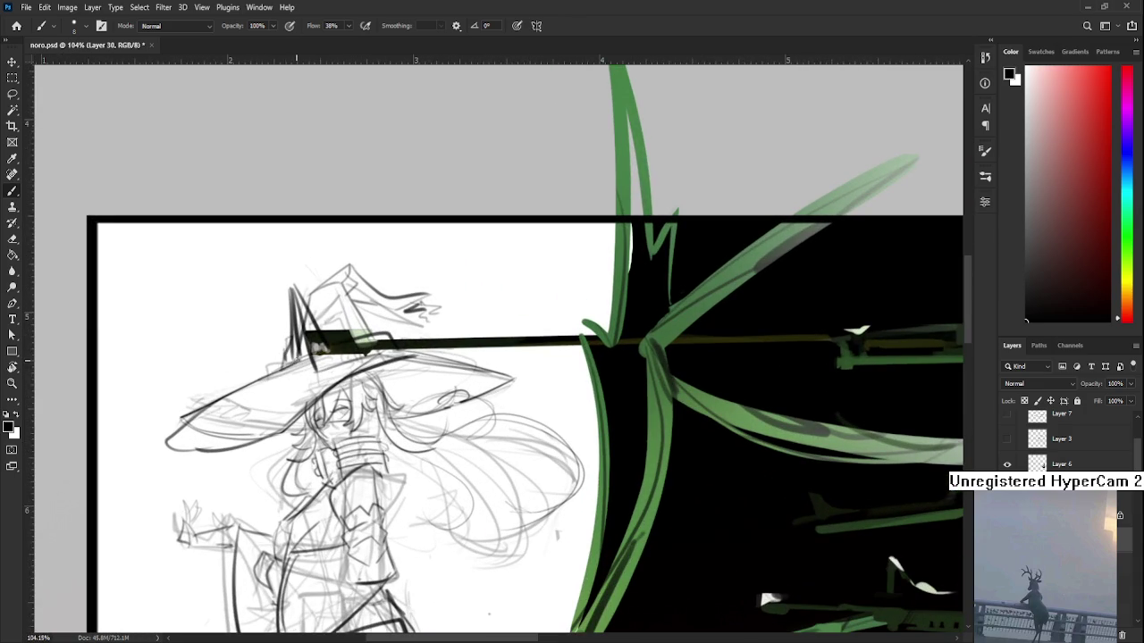
scroll(295, 366, "right", 1)
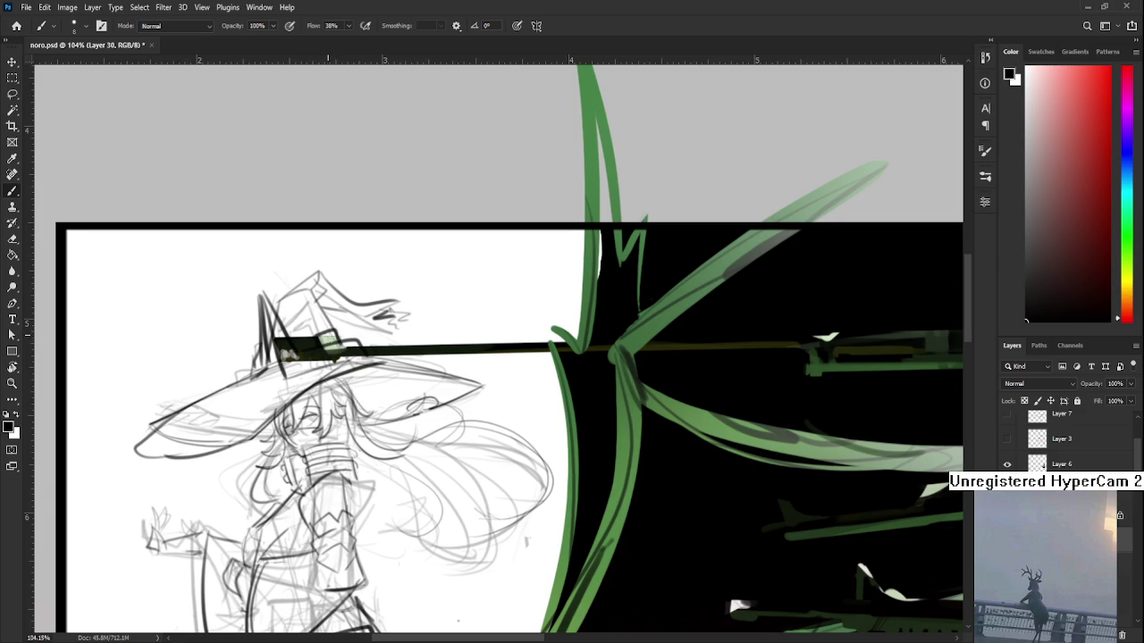
scroll(315, 337, "right", 1)
scroll(345, 368, "down", 3)
scroll(345, 369, "down", 1)
scroll(348, 368, "up", 2)
scroll(1064, 442, "down", 3)
scroll(1063, 442, "down", 1)
scroll(1064, 442, "down", 1)
scroll(1063, 442, "down", 2)
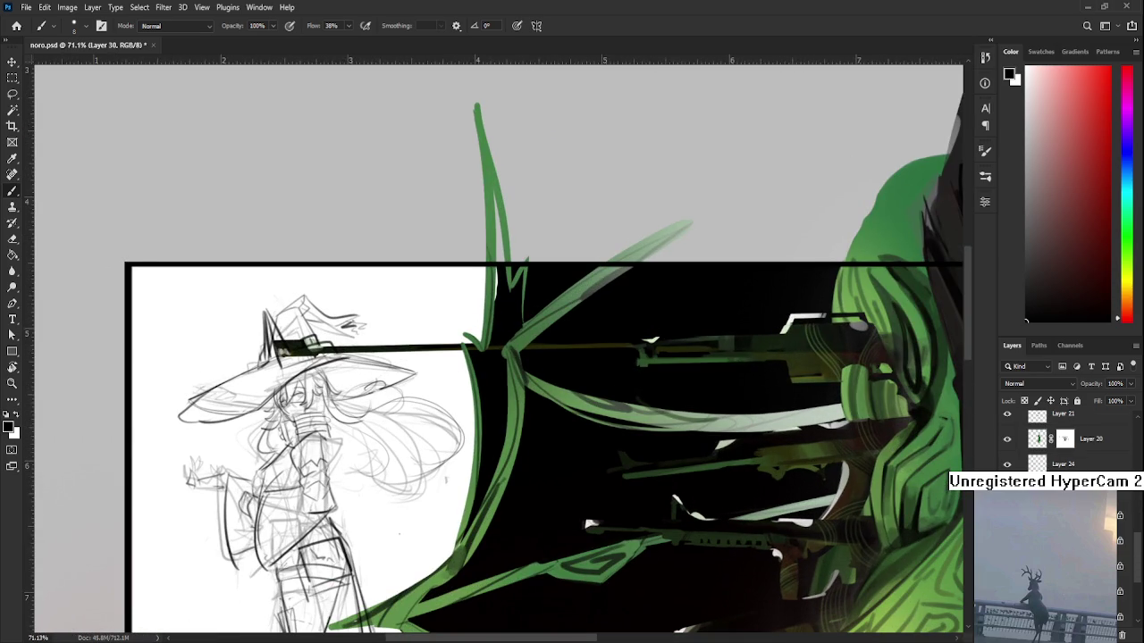
Step: Toggle the rifle layer's visibility on and off to compare
left_click(1007, 489)
left_click(1007, 489)
left_click(1007, 489)
left_click(1007, 489)
left_click(1007, 489)
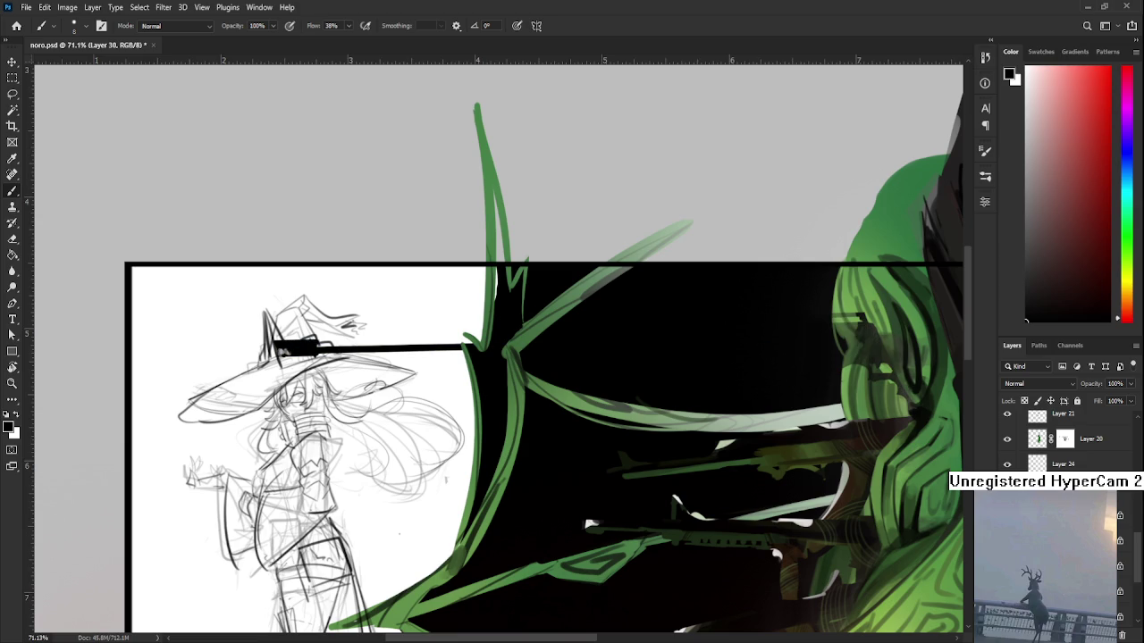
left_click(1007, 489)
left_click(1007, 489)
Step: Hide the black fill layer so the grey background shows around the sketch frame
scroll(321, 324, "up", 3)
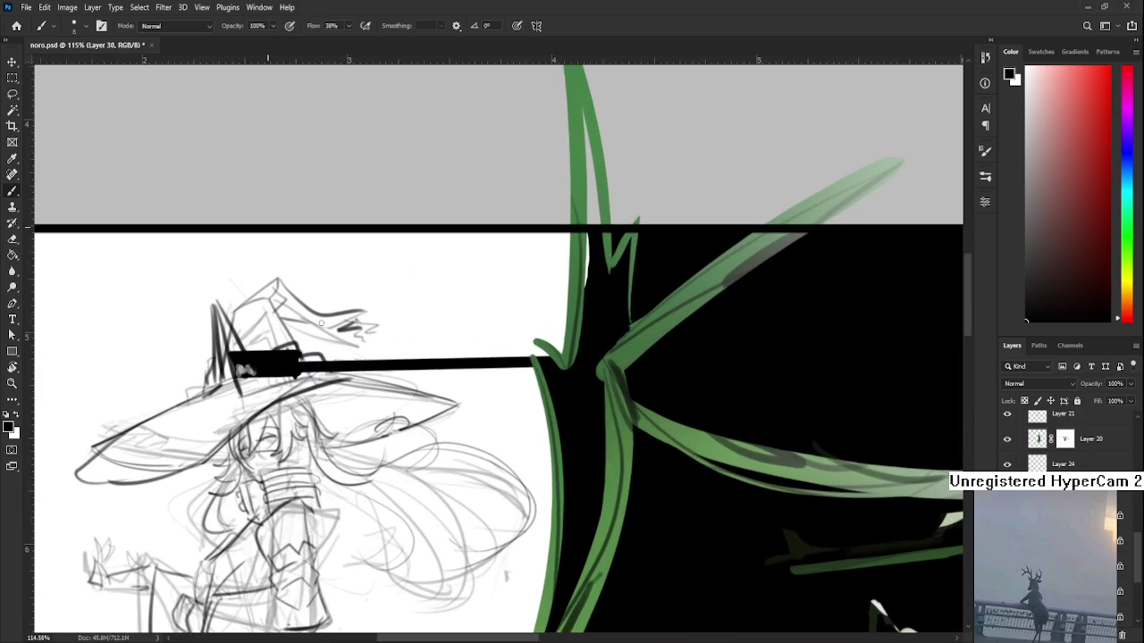
scroll(321, 323, "down", 2)
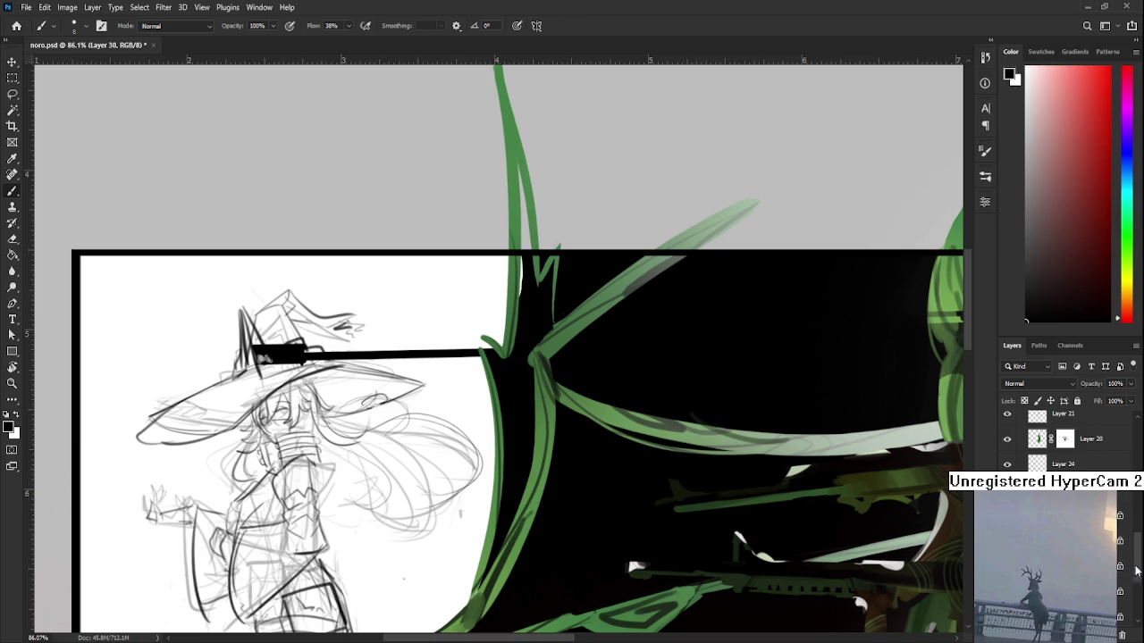
scroll(1138, 570, "down", 3)
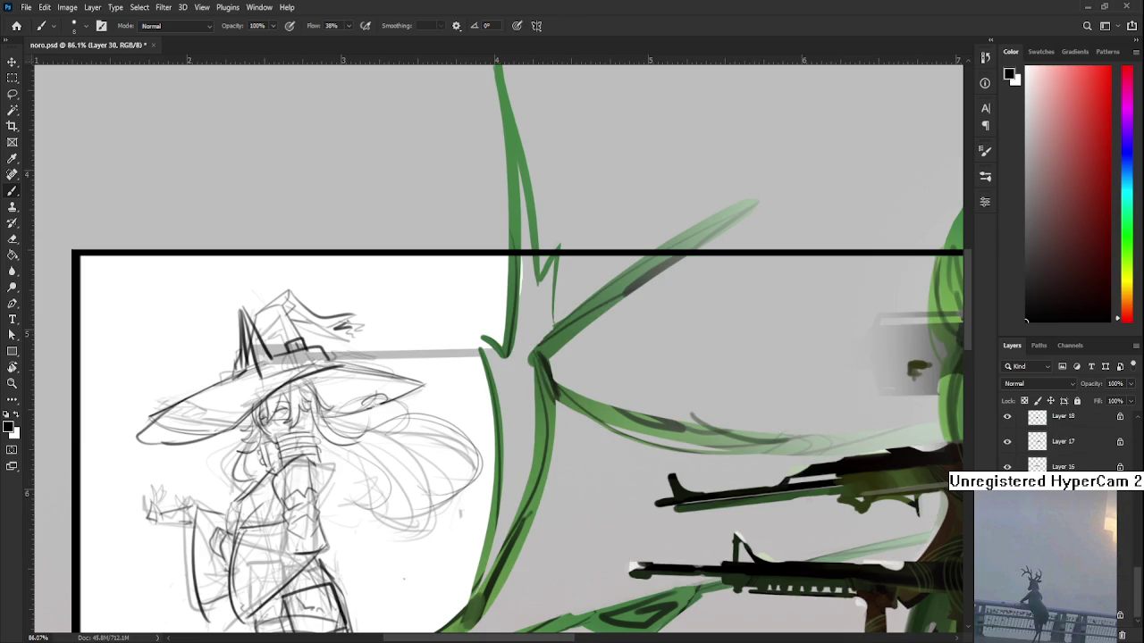
scroll(342, 403, "up", 2)
scroll(342, 404, "down", 3)
scroll(335, 395, "up", 1)
scroll(335, 396, "up", 1)
scroll(1120, 614, "up", 1)
left_click_drag(1138, 592, 1129, 461)
key("ctrl+comma")
key("ctrl+comma")
key("ctrl+comma")
key("ctrl+comma")
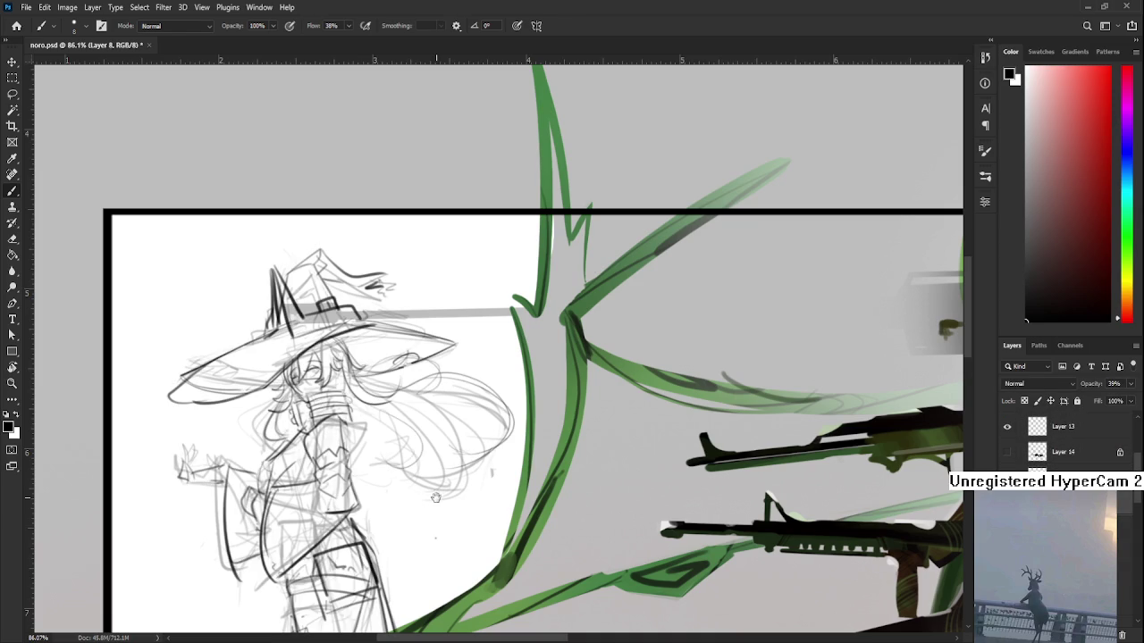
scroll(411, 412, "down", 1)
scroll(412, 412, "down", 1)
scroll(411, 412, "down", 2)
left_click_drag(412, 411, 382, 439)
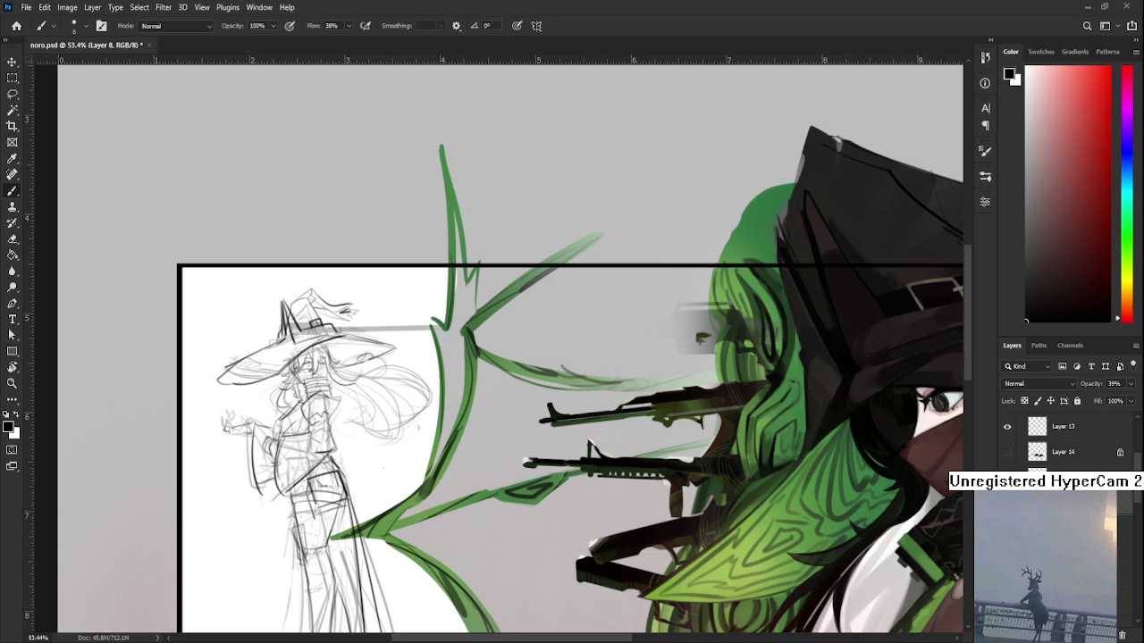
scroll(340, 372, "up", 3, "alt")
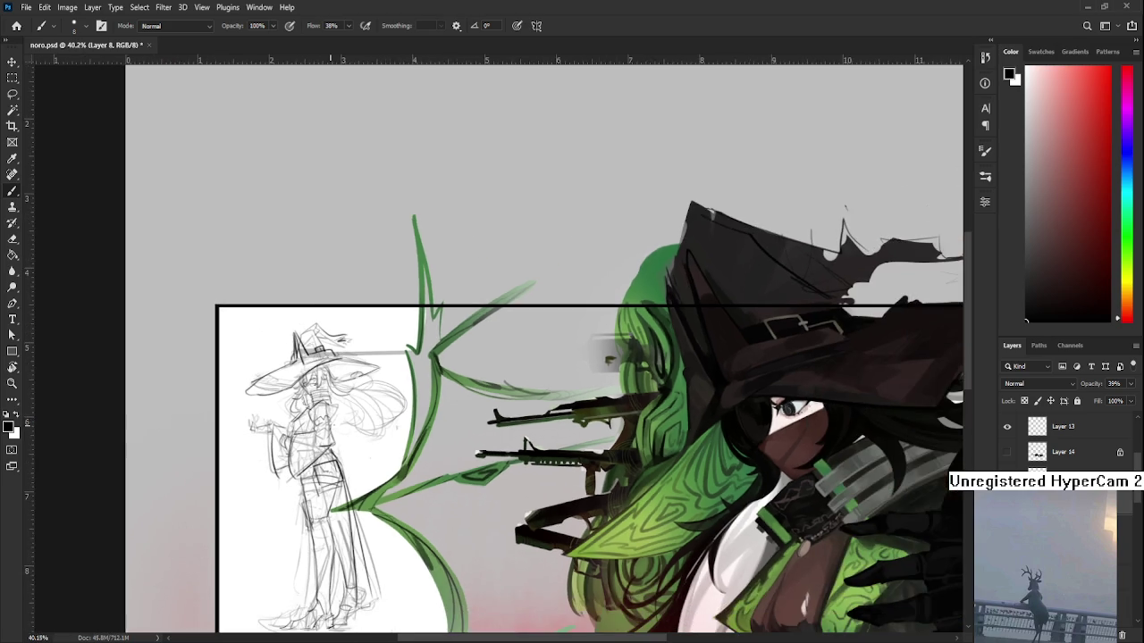
scroll(340, 416, "up", 2)
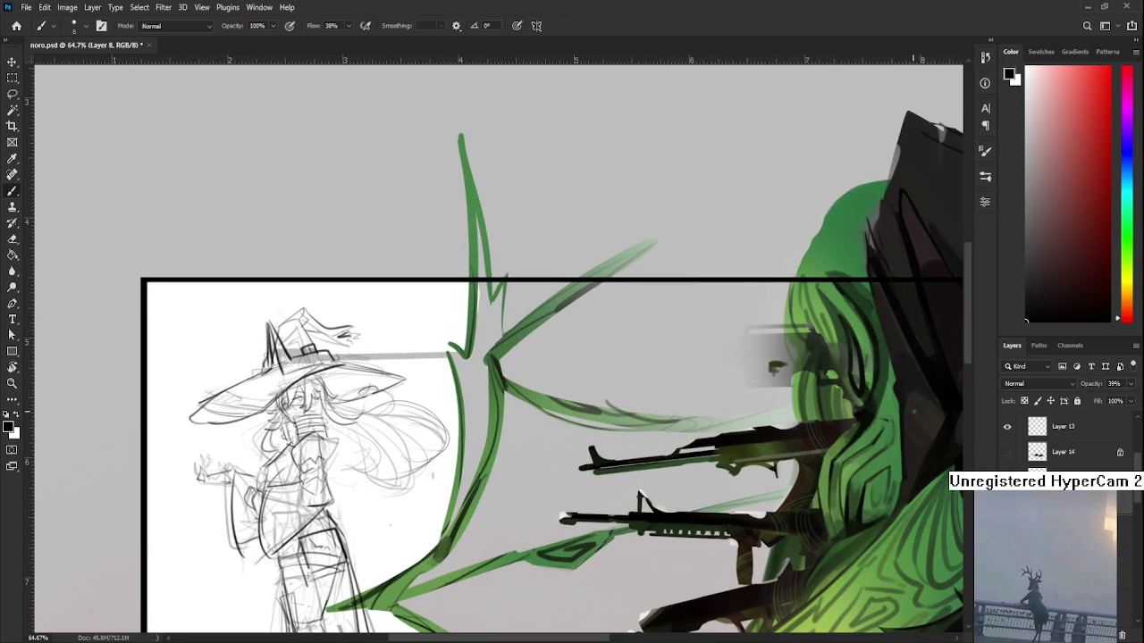
Step: Add a new layer and ink clean strokes along the sketch's right hair outline
key("ctrl+shift+alt+n")
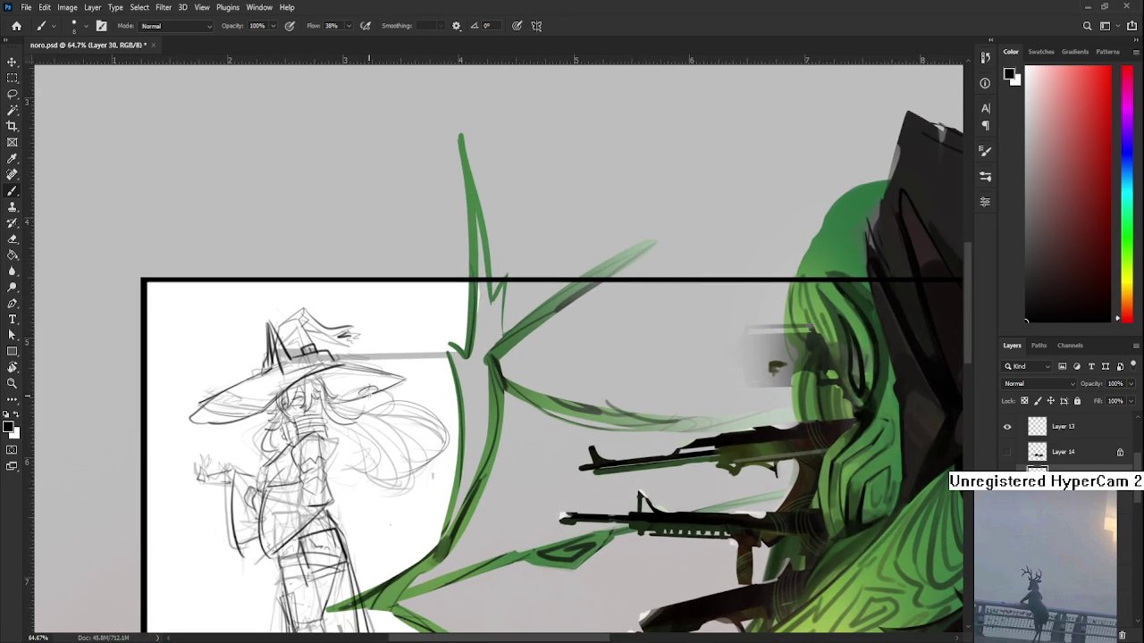
left_click_drag(404, 404, 430, 451)
mouse_move(385, 417)
left_mouse_down()
mouse_move(331, 443)
mouse_move(345, 454)
left_mouse_up()
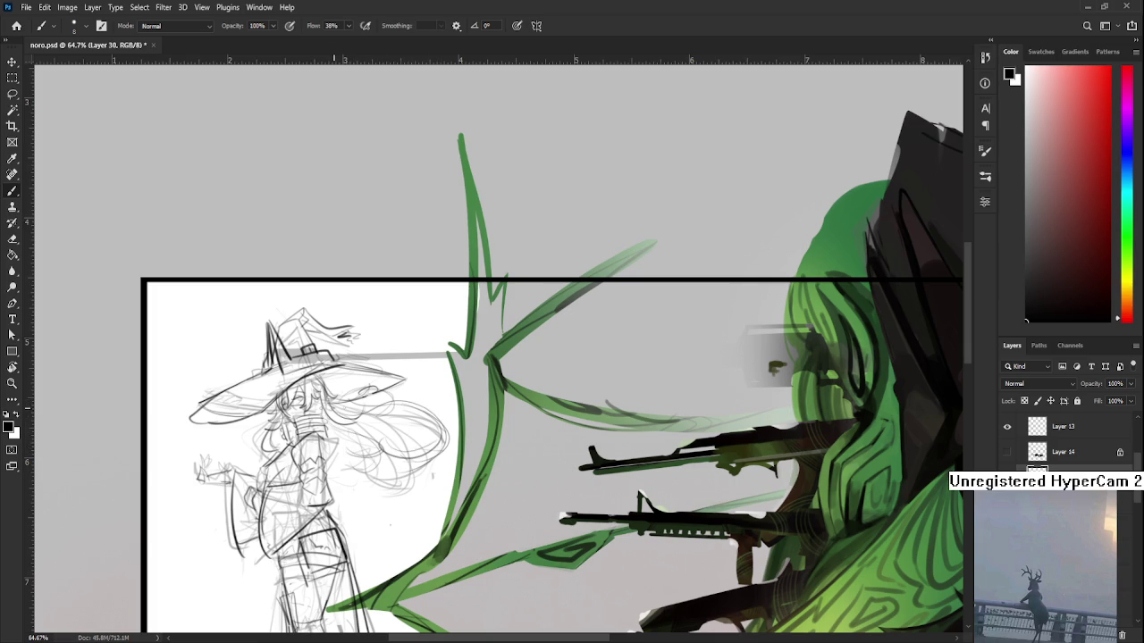
mouse_move(362, 432)
left_mouse_down()
mouse_move(367, 411)
mouse_move(342, 400)
left_mouse_up()
scroll(339, 404, "down", 1)
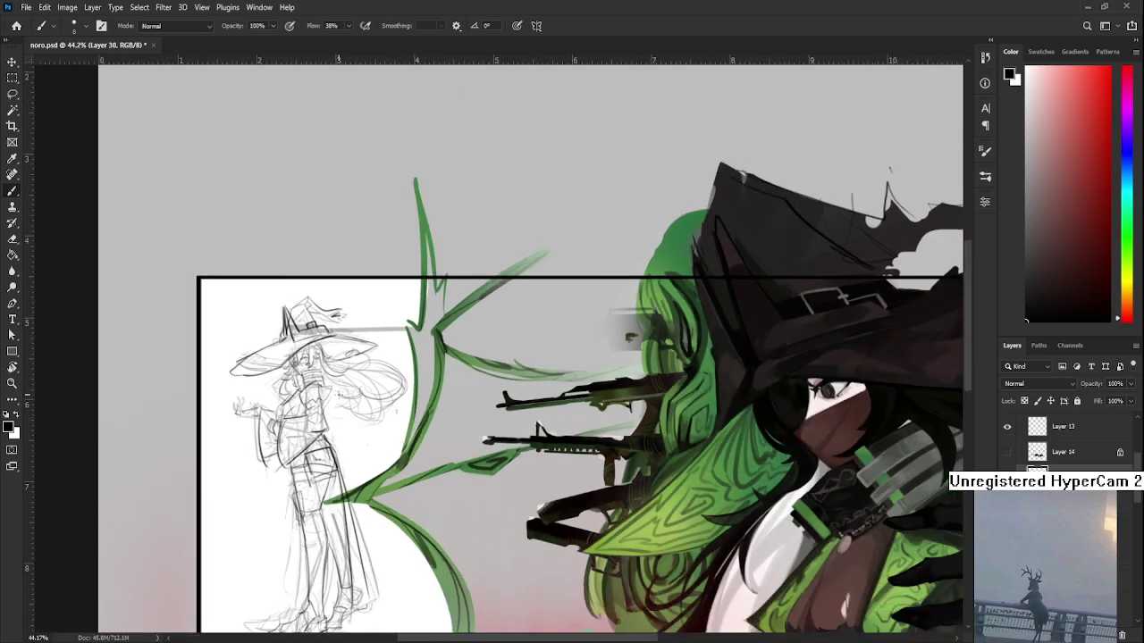
Step: Move the view to bring the sketch's legs and feet on screen
scroll(340, 404, "down", 1)
scroll(337, 401, "down", 1)
scroll(338, 402, "up", 1)
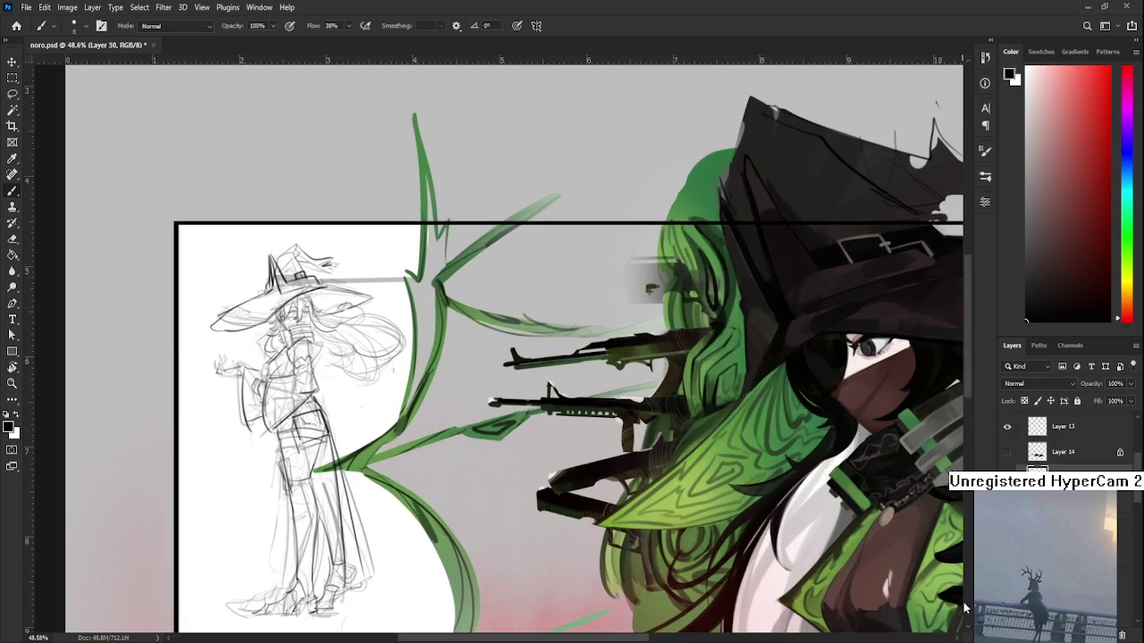
left_click_drag(363, 470, 447, 465)
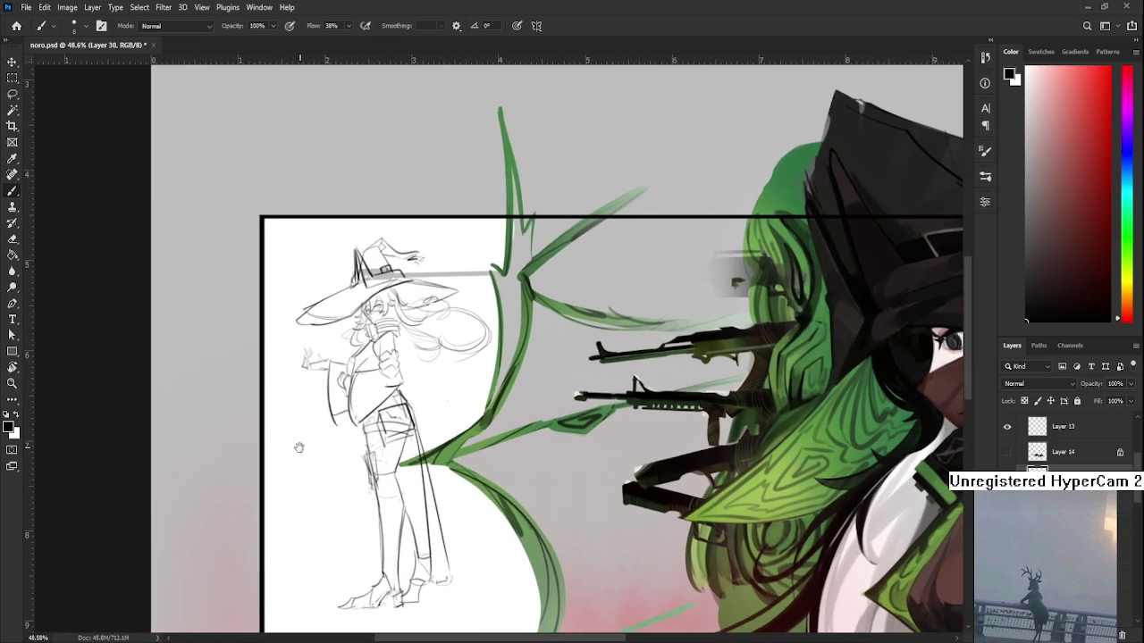
scroll(376, 473, "up", 2)
scroll(375, 474, "down", 1)
scroll(371, 442, "down", 1)
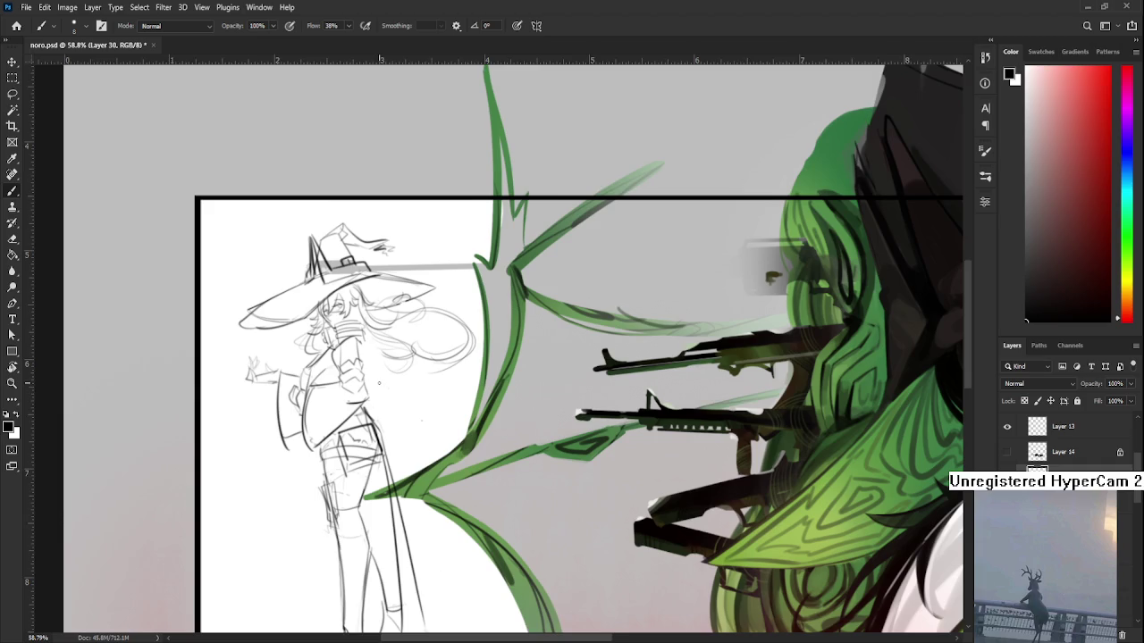
scroll(368, 408, "up", 1)
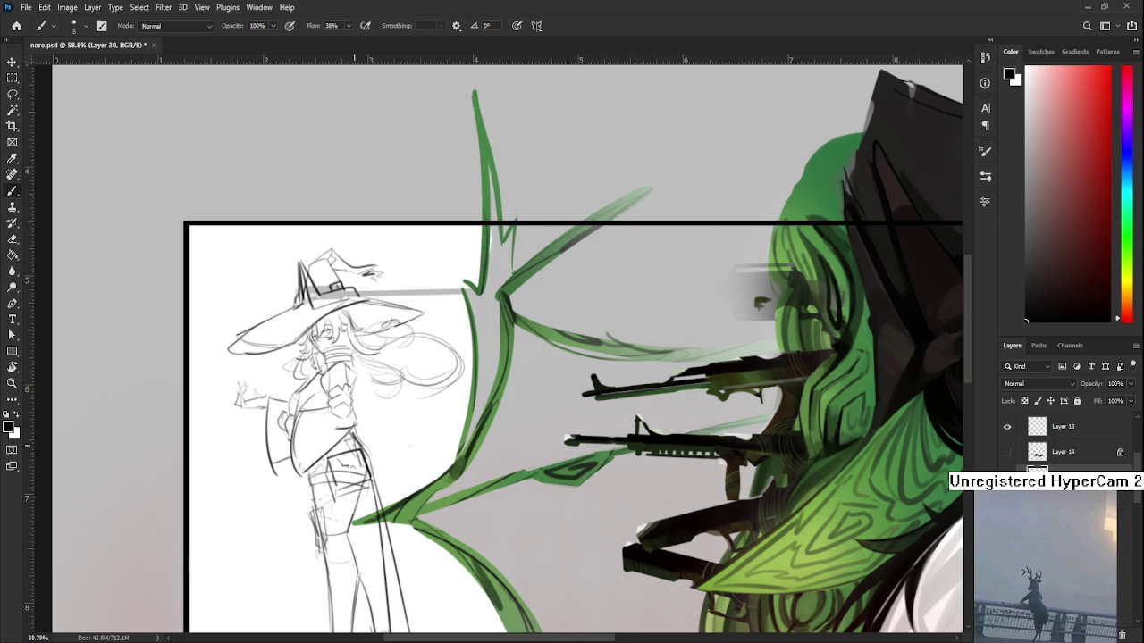
left_click_drag(359, 474, 348, 443)
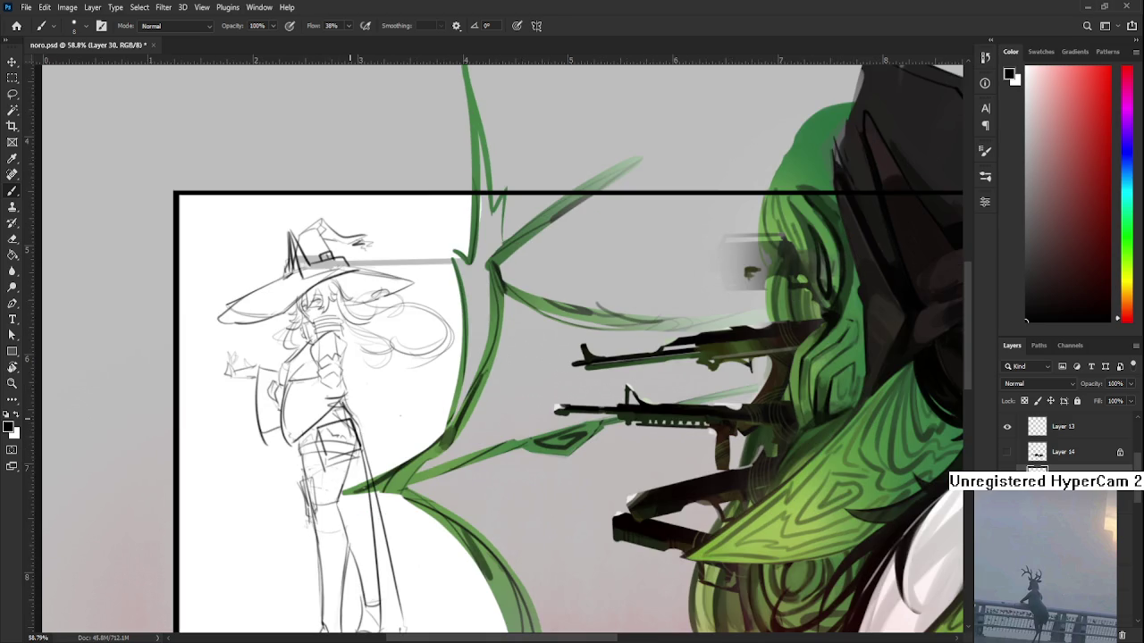
left_click_drag(325, 356, 304, 245)
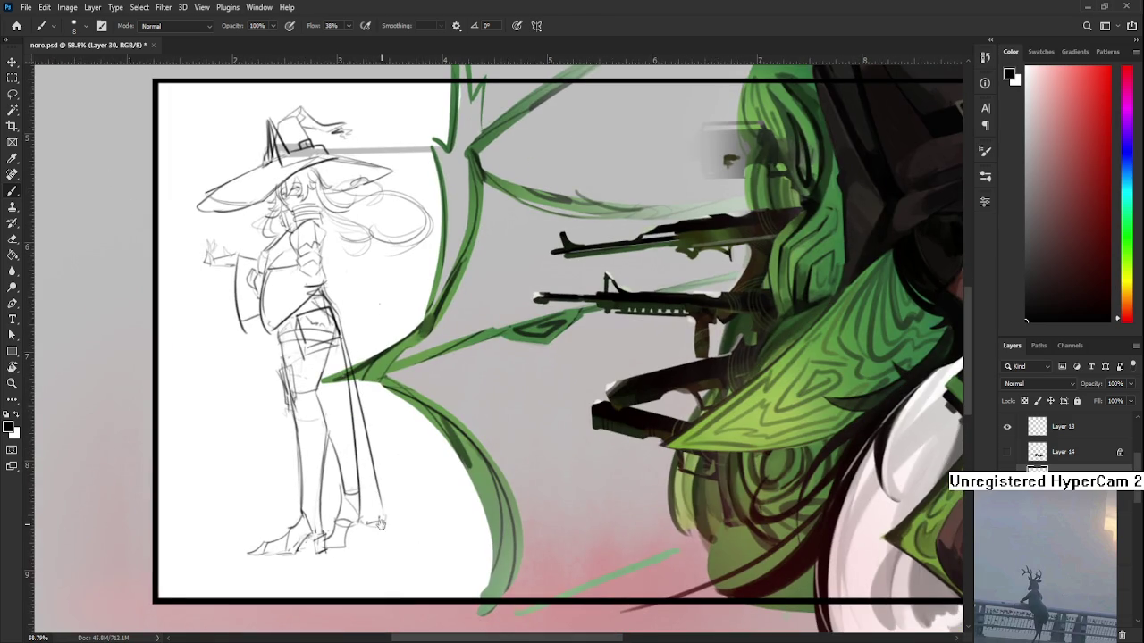
scroll(379, 496, "down", 1)
Step: Trace the coat's right edge down beside the legs and sketch the right shoe and heel
left_click_drag(379, 444, 386, 521)
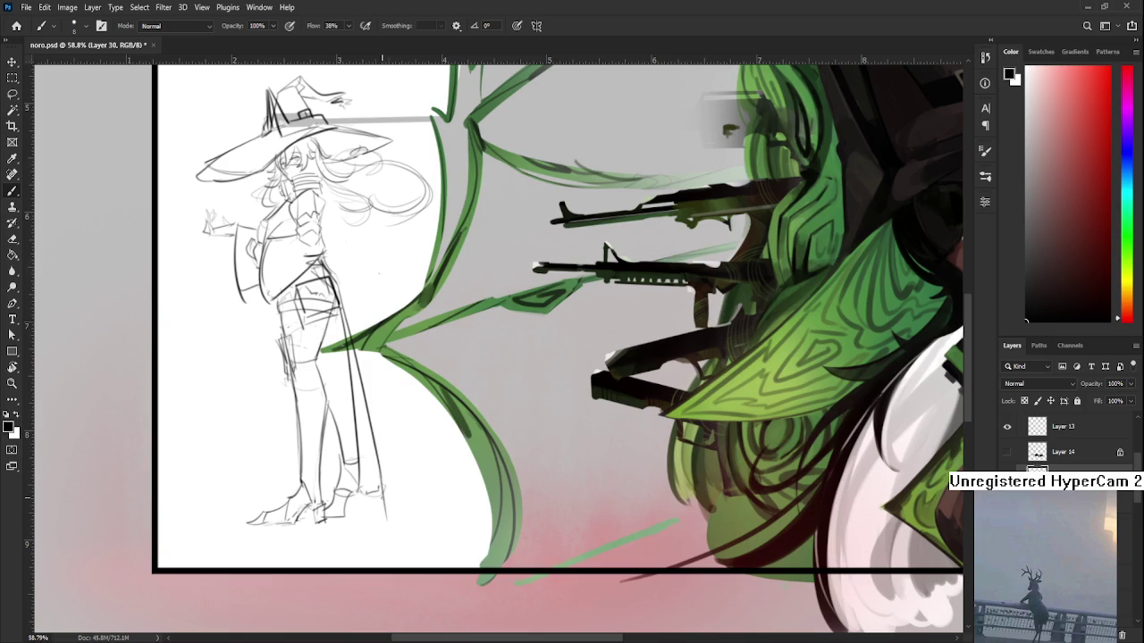
mouse_move(368, 482)
left_mouse_down()
mouse_move(382, 508)
mouse_move(340, 514)
mouse_move(359, 502)
left_mouse_up()
left_click_drag(357, 453, 390, 512)
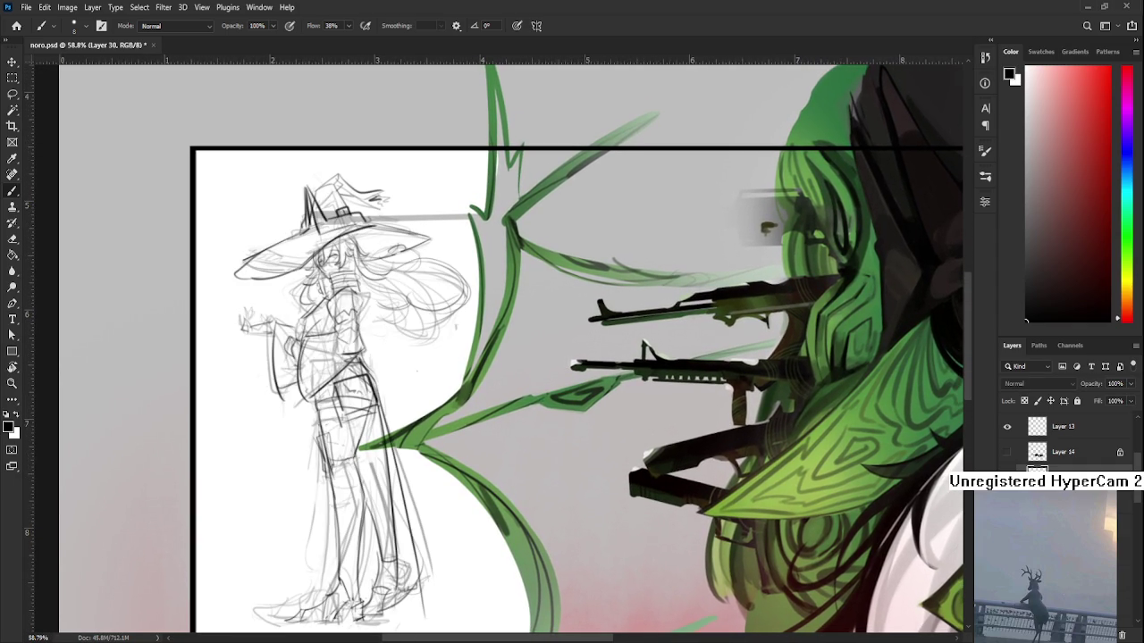
left_click_drag(380, 505, 348, 495)
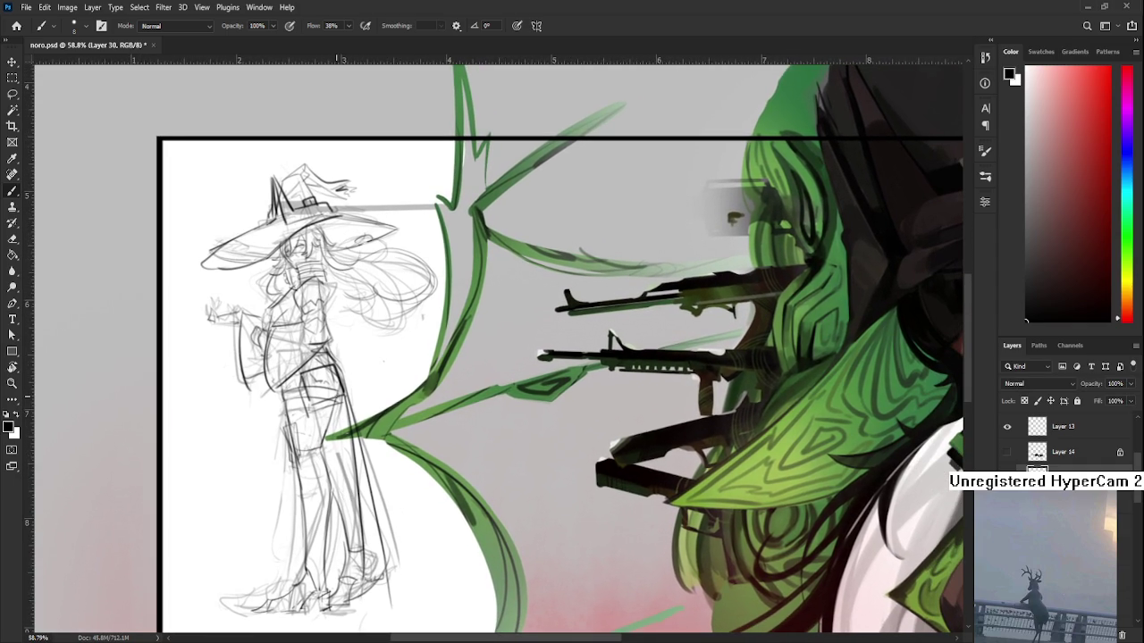
left_click_drag(340, 424, 338, 411)
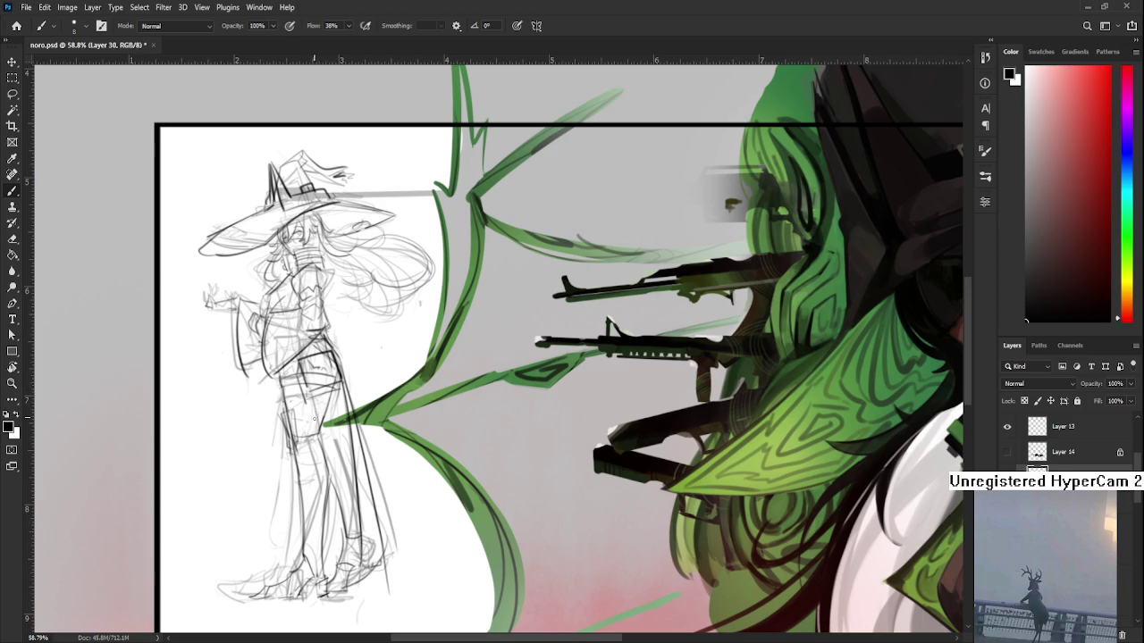
key("e")
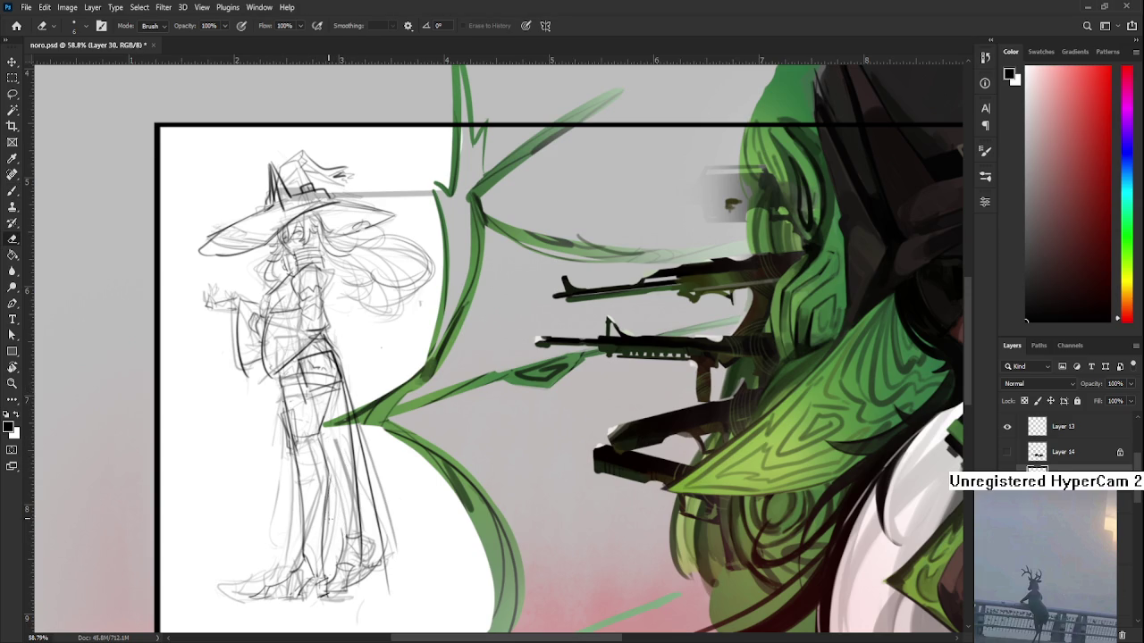
Step: With the Brush, add short dark strokes around the shoe at the sketch's feet
key("b")
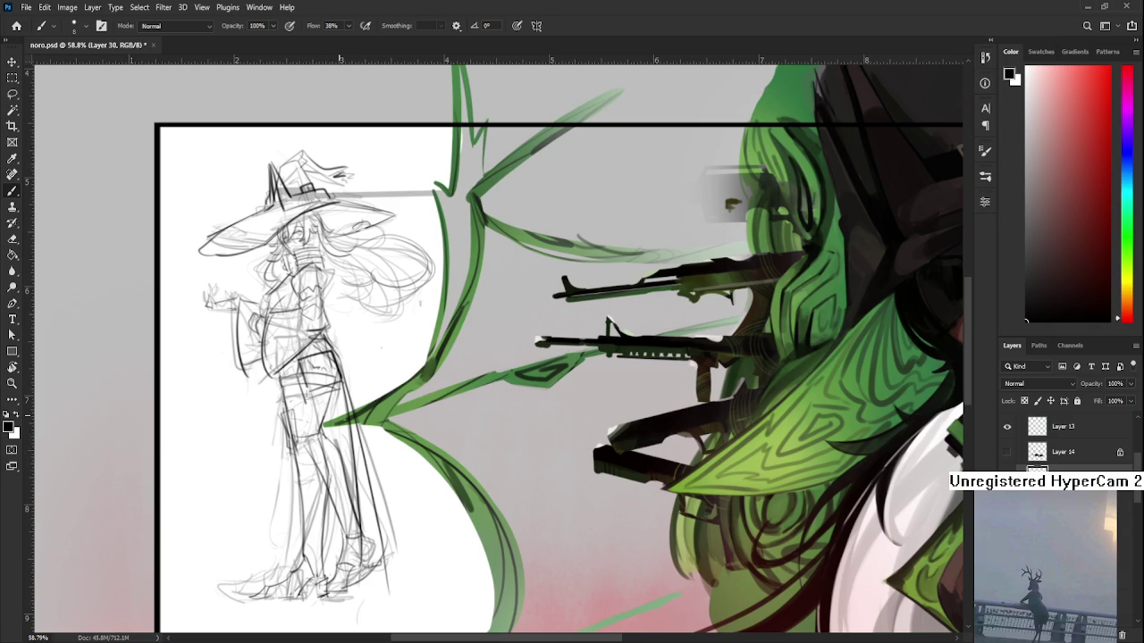
scroll(318, 411, "down", 3)
scroll(319, 411, "up", 1)
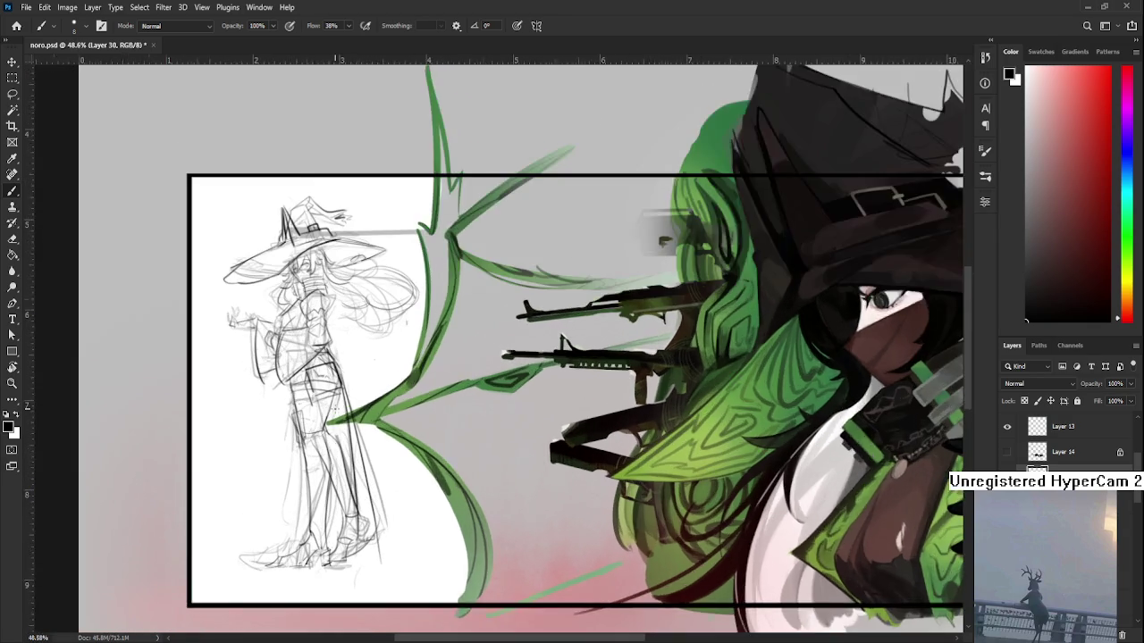
scroll(318, 411, "up", 3)
mouse_move(327, 435)
left_mouse_down()
mouse_move(329, 472)
mouse_move(326, 394)
left_mouse_up()
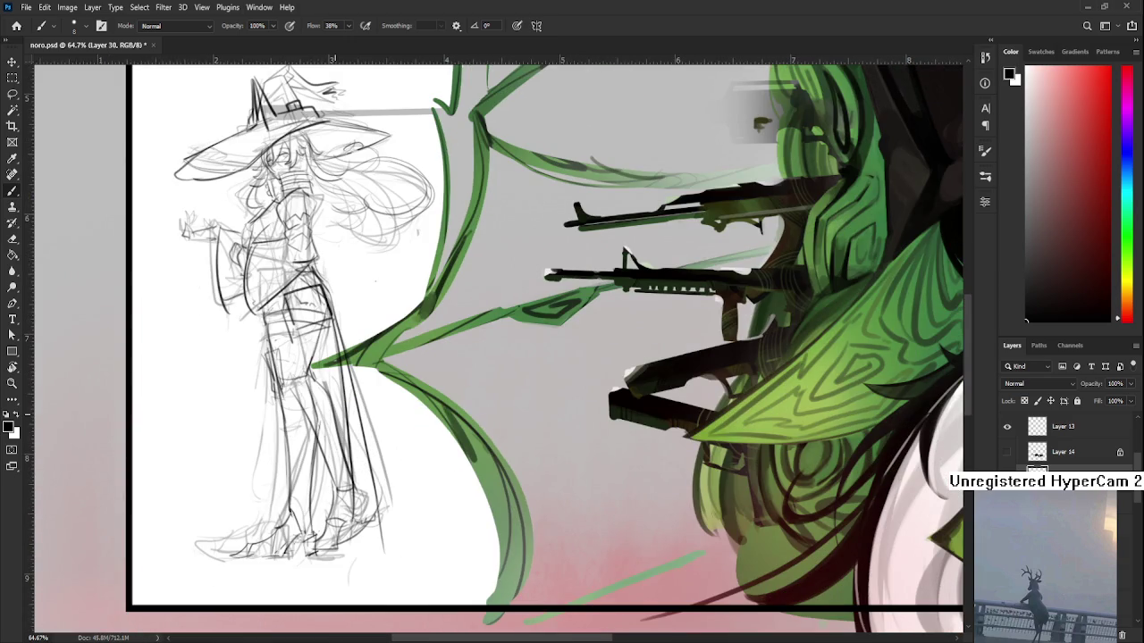
scroll(340, 432, "down", 2)
scroll(340, 431, "up", 1)
scroll(341, 432, "up", 1)
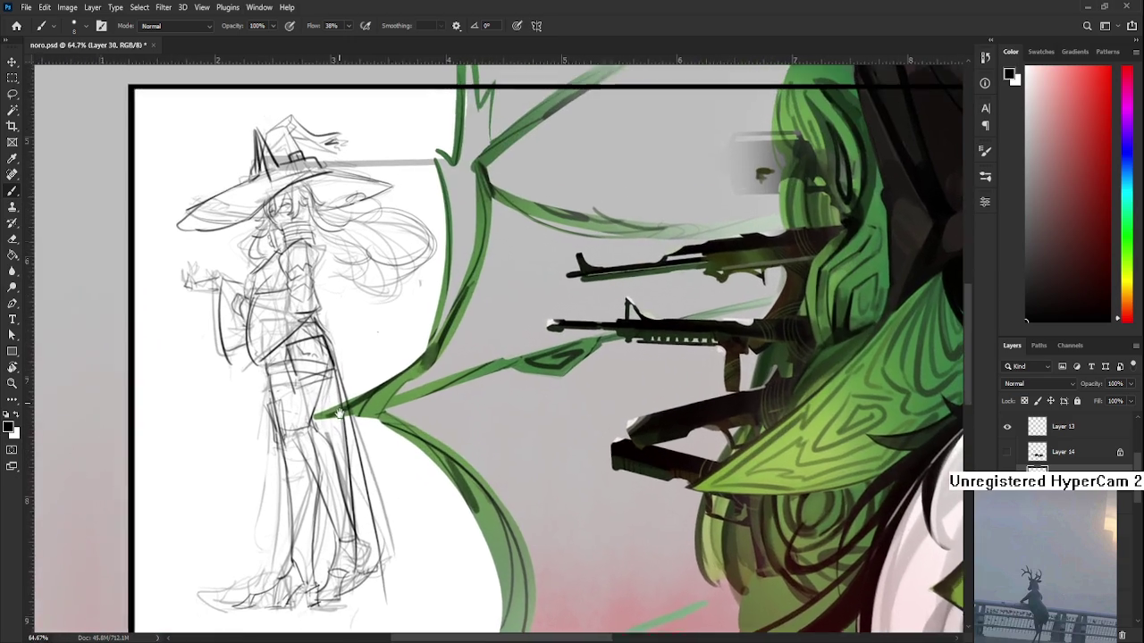
left_click_drag(340, 432, 309, 371)
left_click_drag(336, 492, 343, 506)
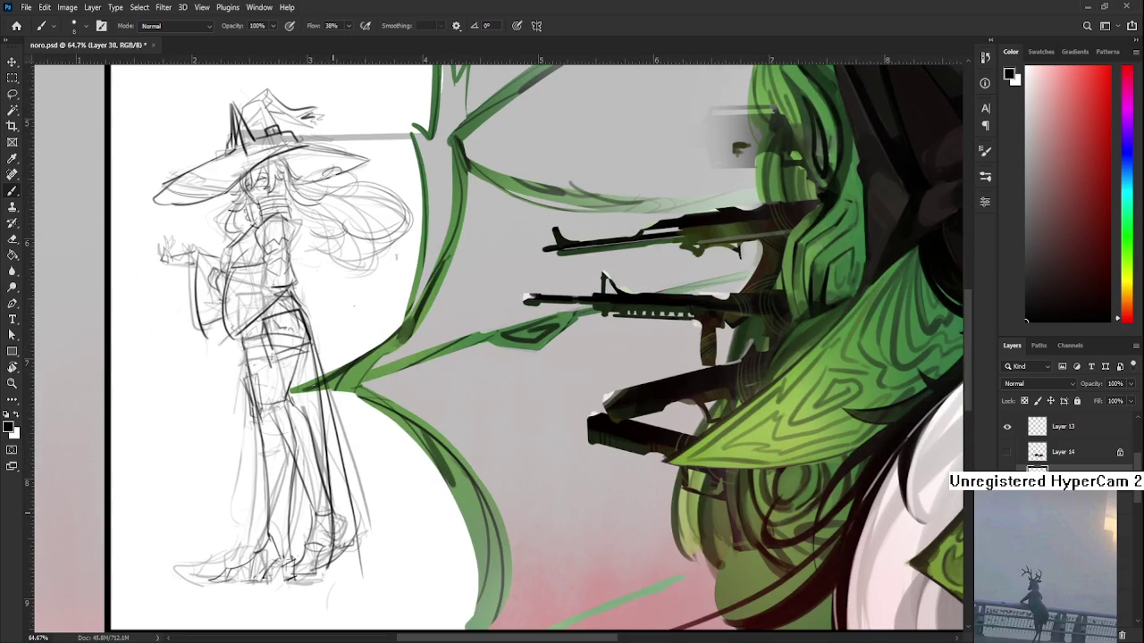
mouse_move(330, 570)
left_mouse_down()
mouse_move(308, 597)
mouse_move(339, 574)
left_mouse_up()
key("ctrl+z")
key("ctrl+z")
mouse_move(357, 531)
left_mouse_down()
mouse_move(339, 542)
mouse_move(361, 543)
mouse_move(370, 528)
mouse_move(383, 607)
left_mouse_up()
Step: Redraw the long leg outline down to the dress hem, undoing and retrying the stroke
left_click_drag(316, 434, 312, 387)
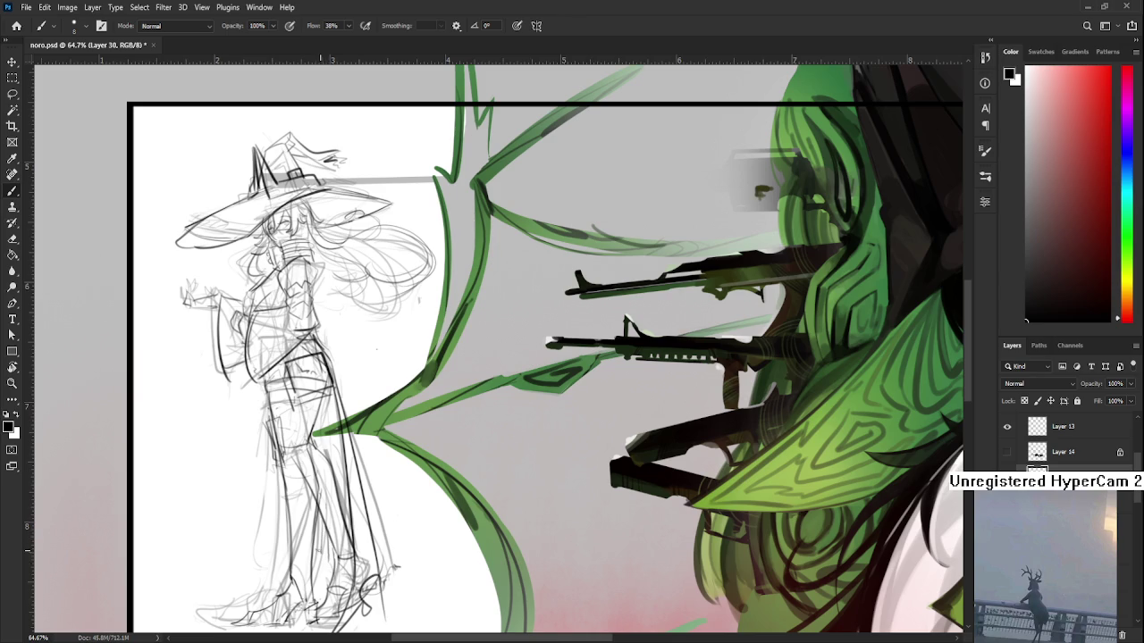
scroll(295, 549, "up", 2)
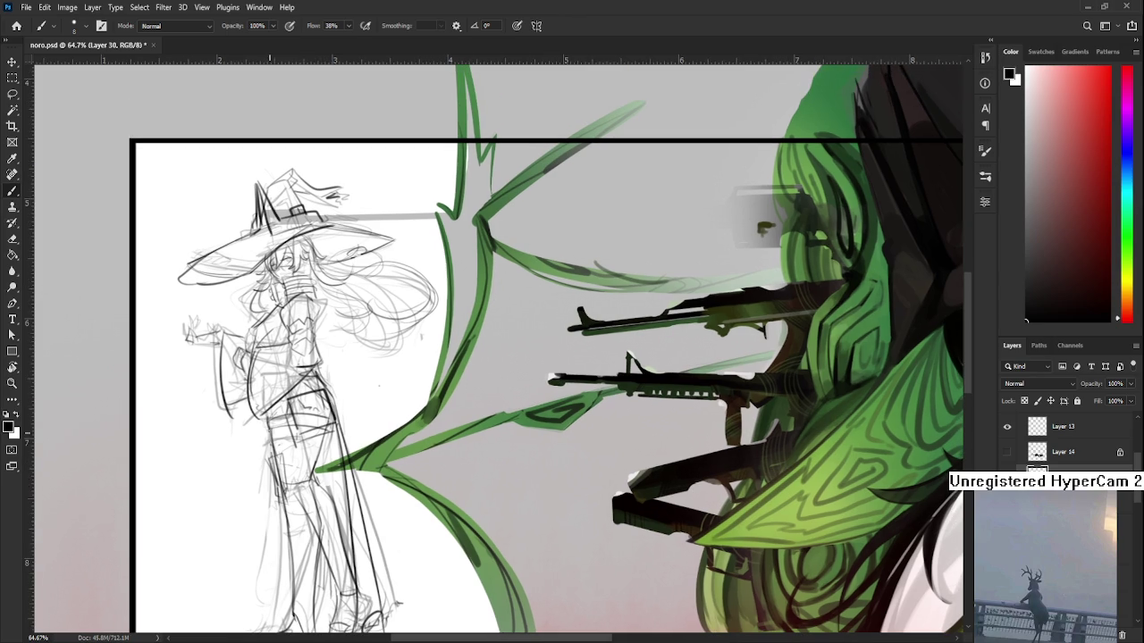
scroll(273, 464, "down", 1)
scroll(272, 487, "down", 1)
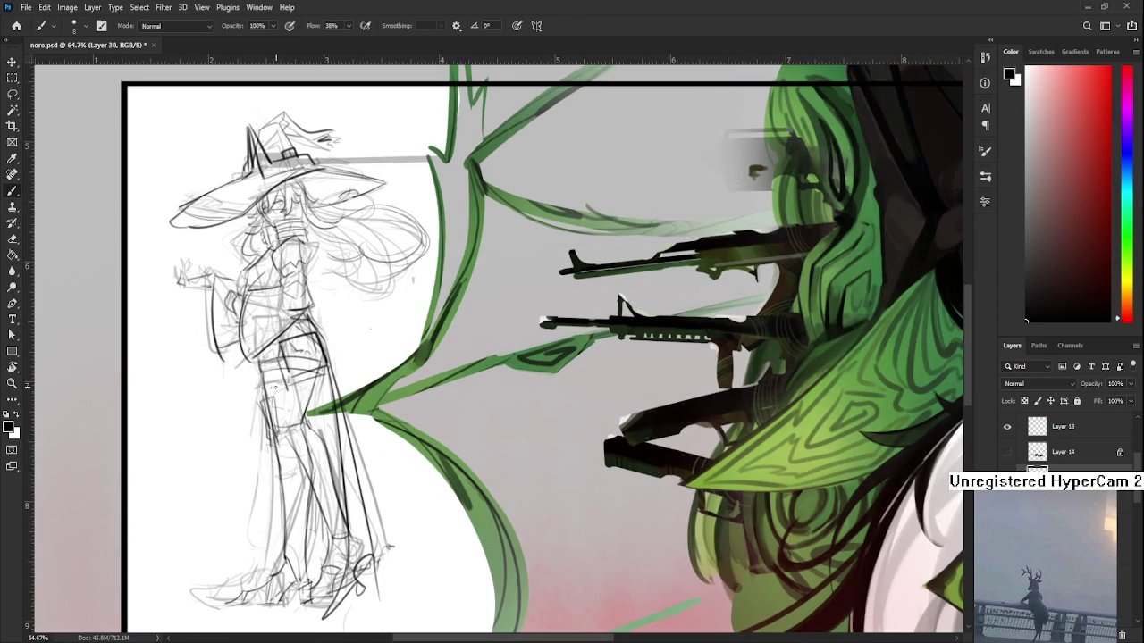
left_click_drag(261, 393, 226, 539)
key("ctrl+z")
key("ctrl+shift+z")
key("ctrl+z")
mouse_move(259, 393)
left_mouse_down()
mouse_move(211, 563)
mouse_move(249, 537)
left_mouse_up()
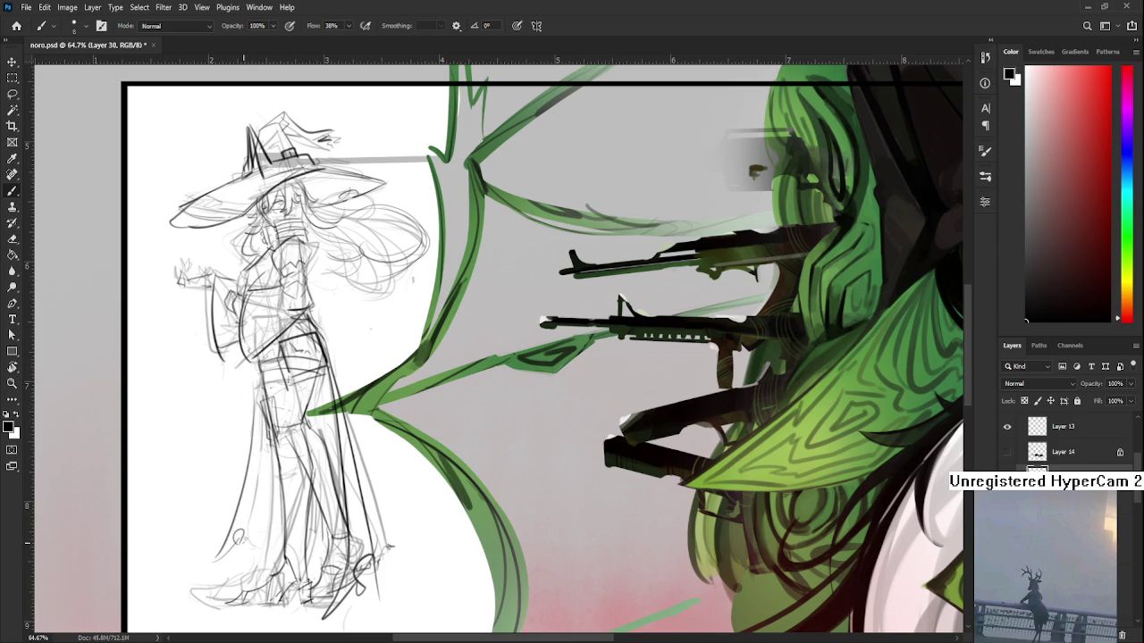
mouse_move(261, 395)
left_mouse_down()
mouse_move(245, 538)
mouse_move(243, 522)
mouse_move(225, 561)
left_mouse_up()
key("ctrl+z")
key("ctrl+z")
Step: Scroll the view over the cleaned-up torso, jacket and legs of the sketch
scroll(364, 468, "down", 2)
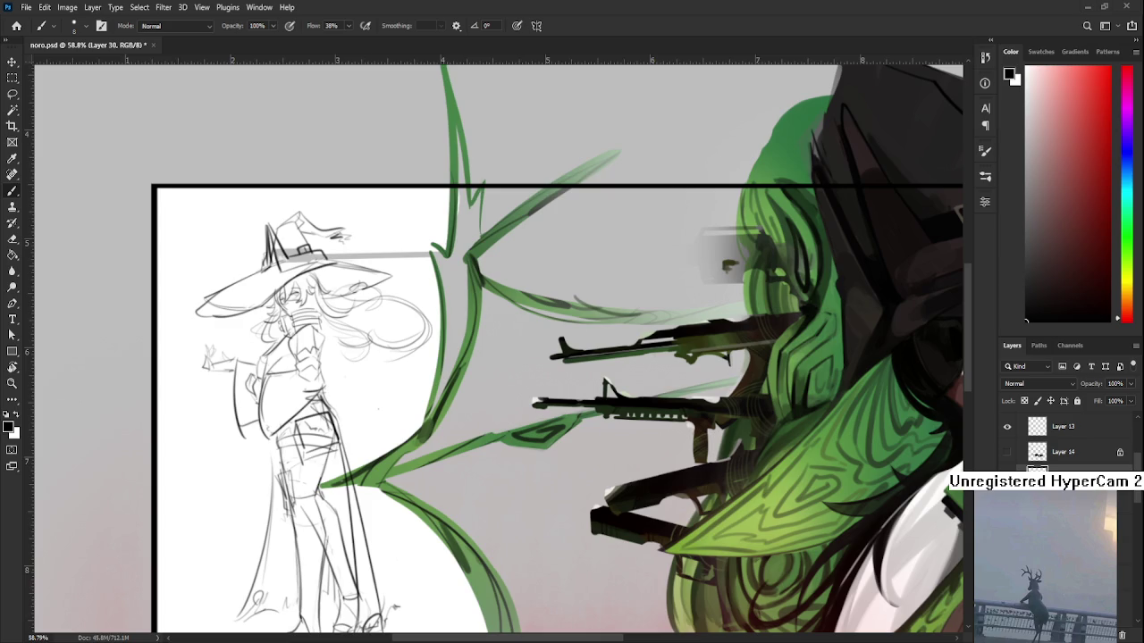
Step: Adjust the view onto the witch sketch's legs
scroll(363, 397, "down", 2)
scroll(363, 397, "down", 1)
scroll(364, 400, "up", 1)
scroll(366, 404, "up", 1)
scroll(368, 408, "up", 1)
scroll(369, 410, "up", 1)
scroll(366, 393, "up", 1)
scroll(363, 370, "up", 1)
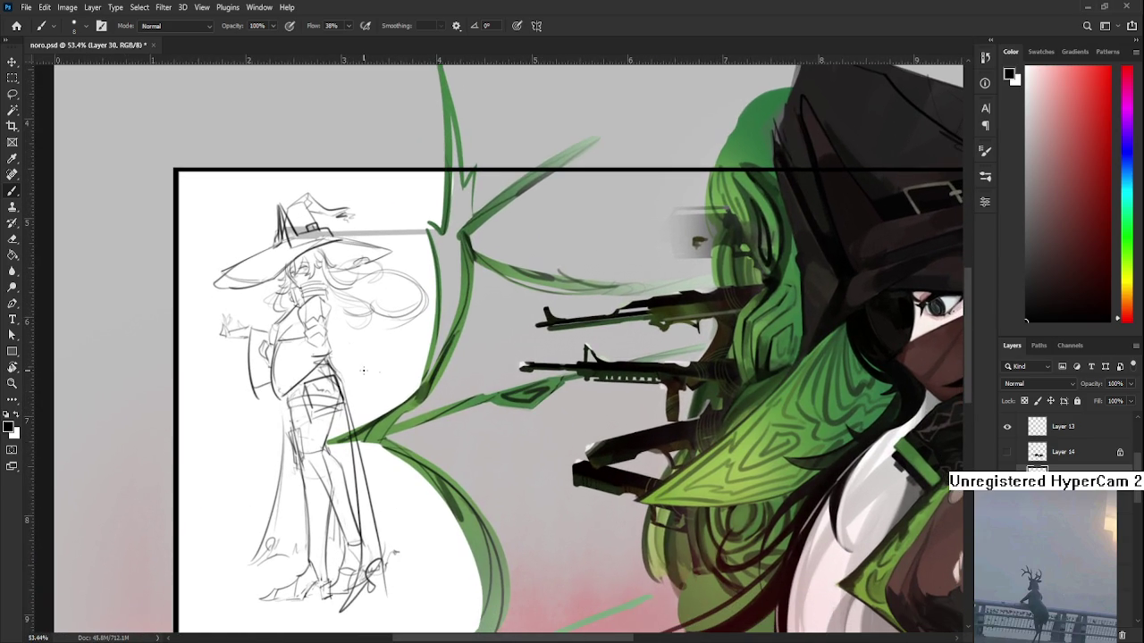
Step: Erase the leftover faint rough lines beside the witch's leg
key("e")
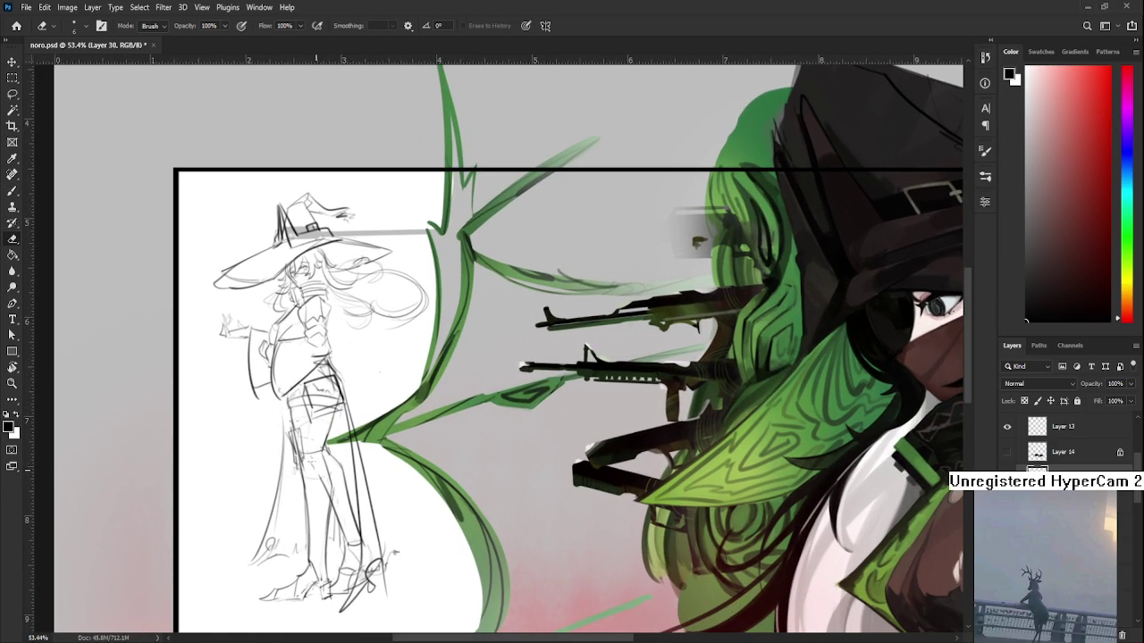
mouse_move(319, 467)
left_mouse_down()
mouse_move(328, 492)
mouse_move(369, 507)
mouse_move(378, 539)
left_mouse_up()
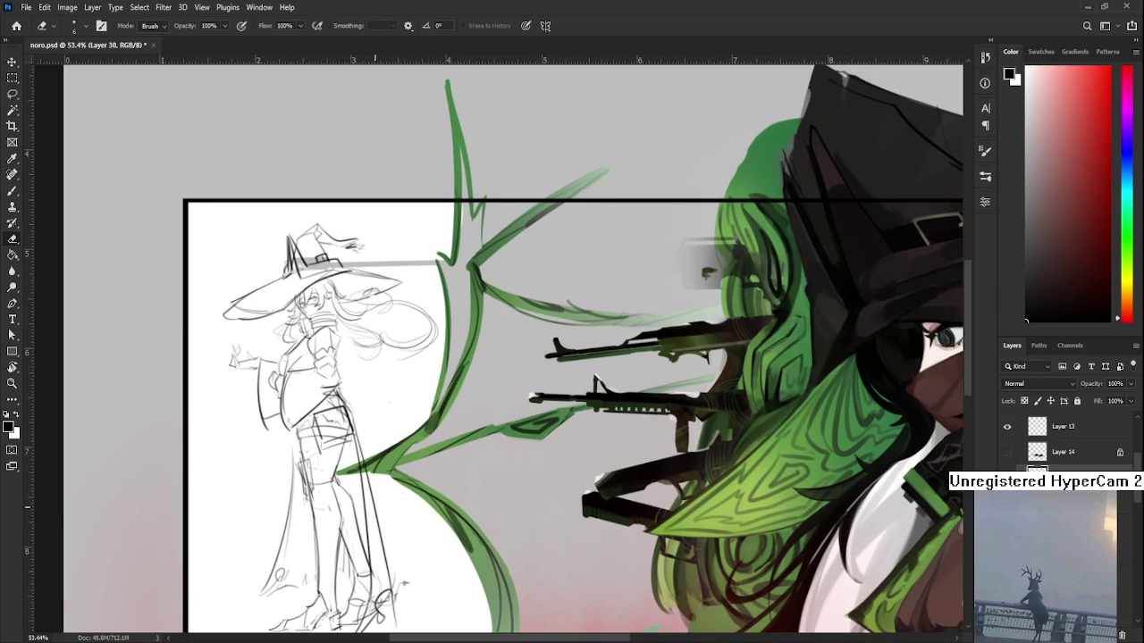
scroll(369, 506, "up", 3)
mouse_move(395, 463)
left_mouse_down()
mouse_move(380, 425)
mouse_move(351, 432)
left_mouse_up()
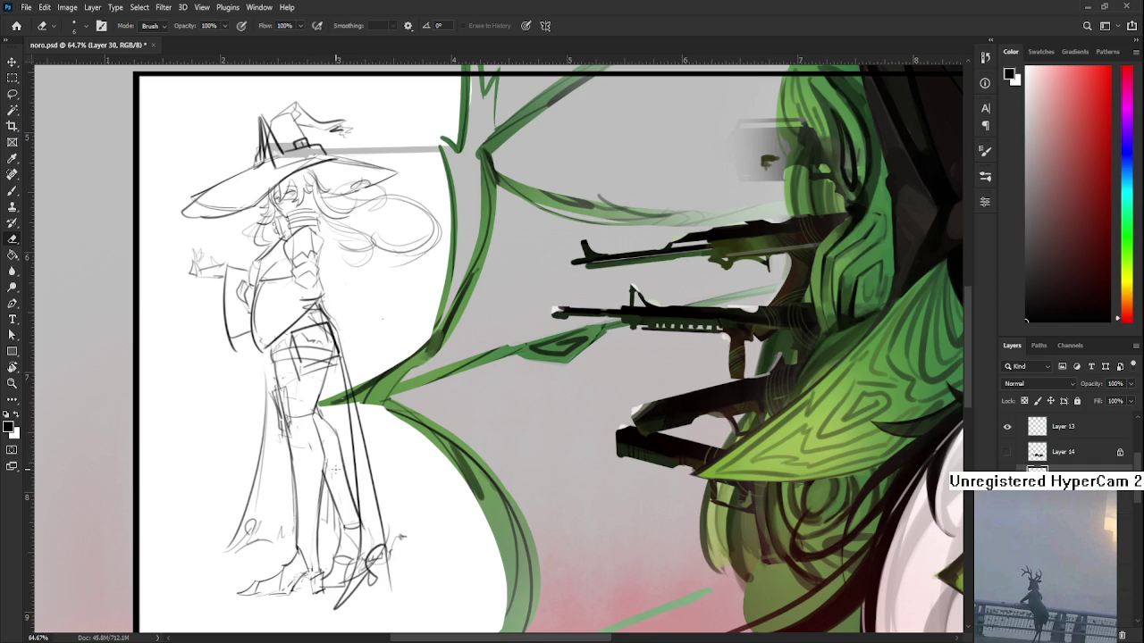
left_click_drag(341, 444, 354, 474)
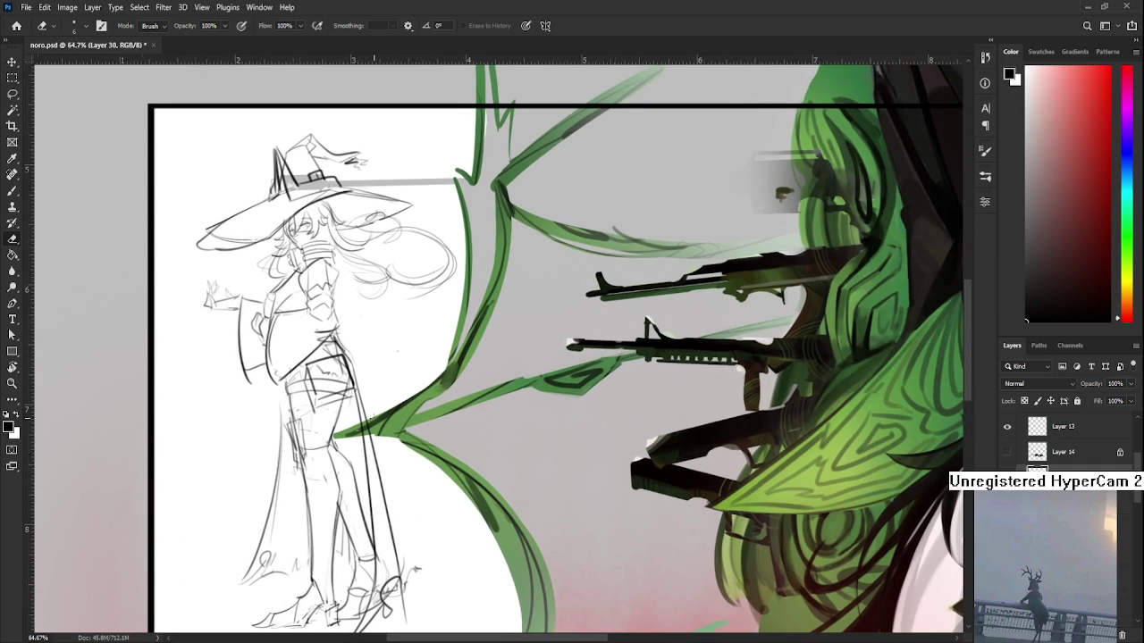
scroll(378, 417, "down", 2)
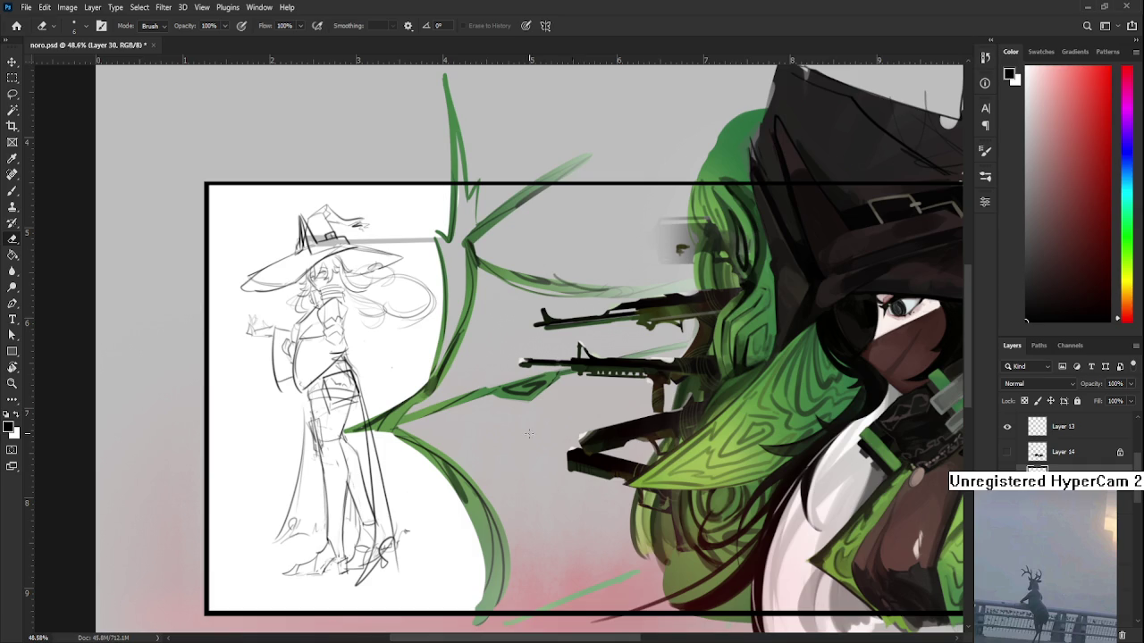
Step: Zoom in on the sketch and add small clean Brush strokes along the leg
scroll(323, 411, "up", 3)
scroll(323, 411, "up", 2)
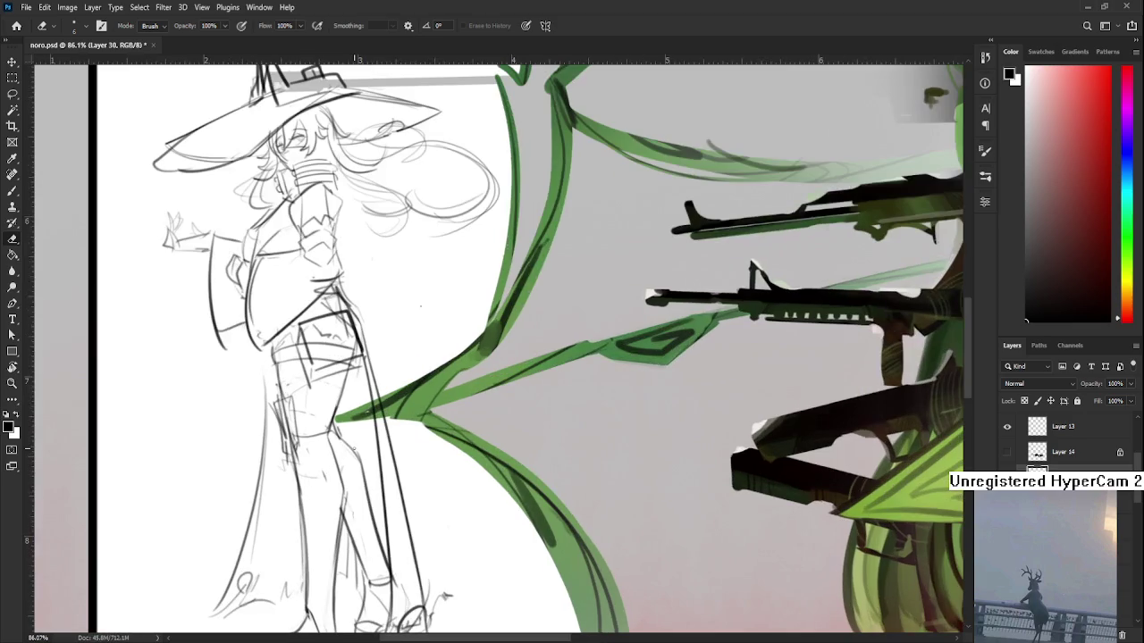
mouse_move(324, 411)
left_mouse_down()
mouse_move(330, 344)
mouse_move(348, 420)
left_mouse_up()
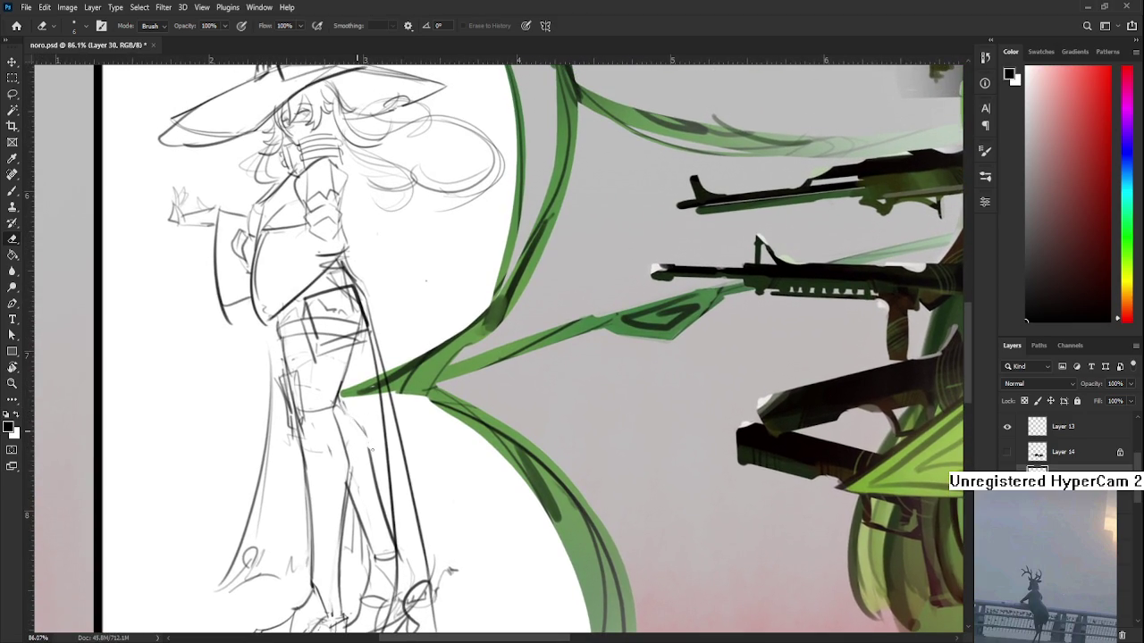
key("b")
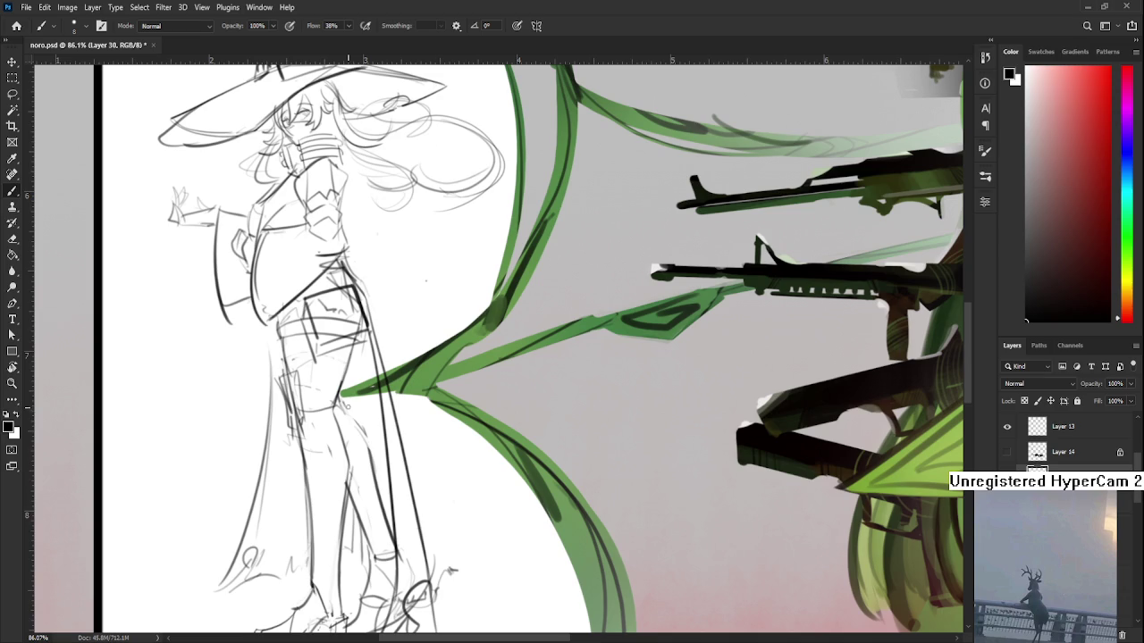
left_click_drag(347, 417, 362, 462)
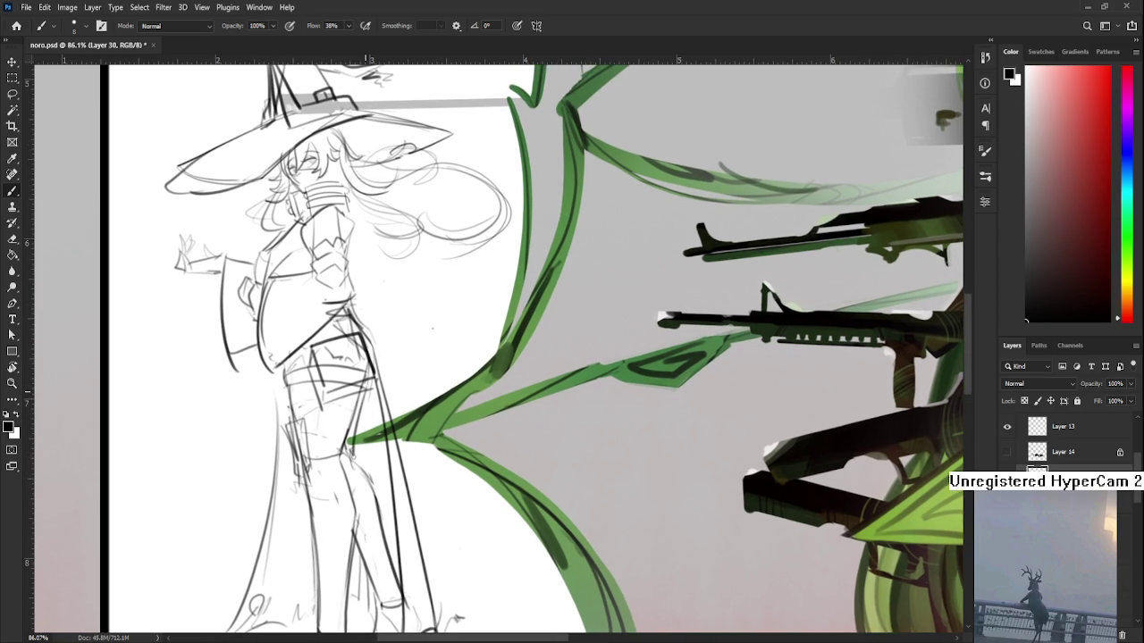
left_click_drag(359, 411, 370, 361)
scroll(362, 448, "down", 4)
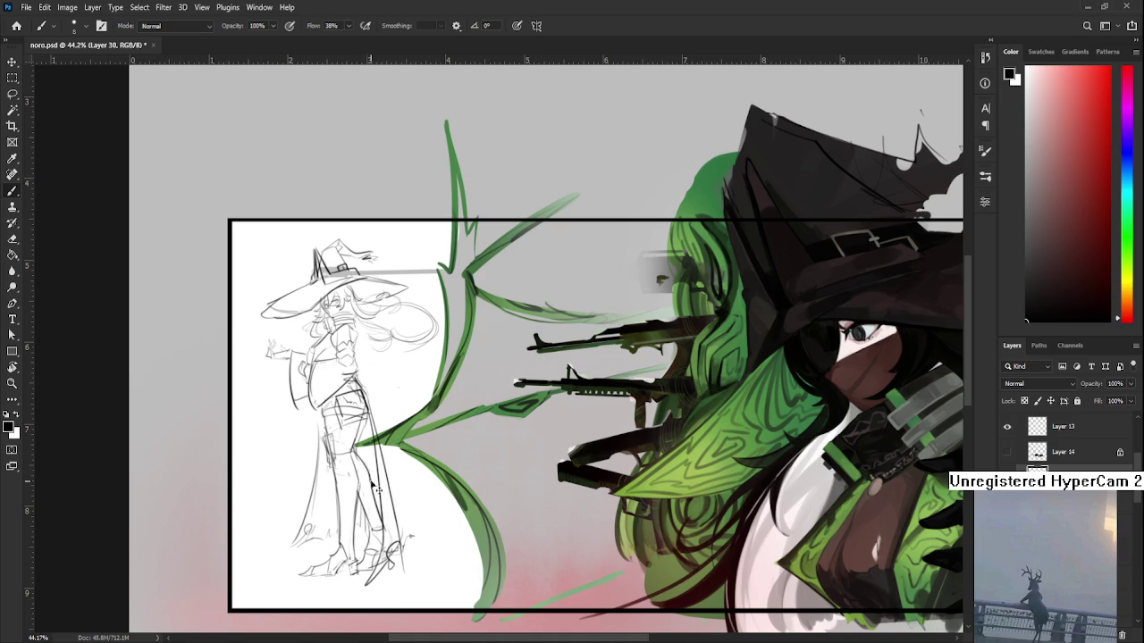
scroll(449, 427, "up", 2)
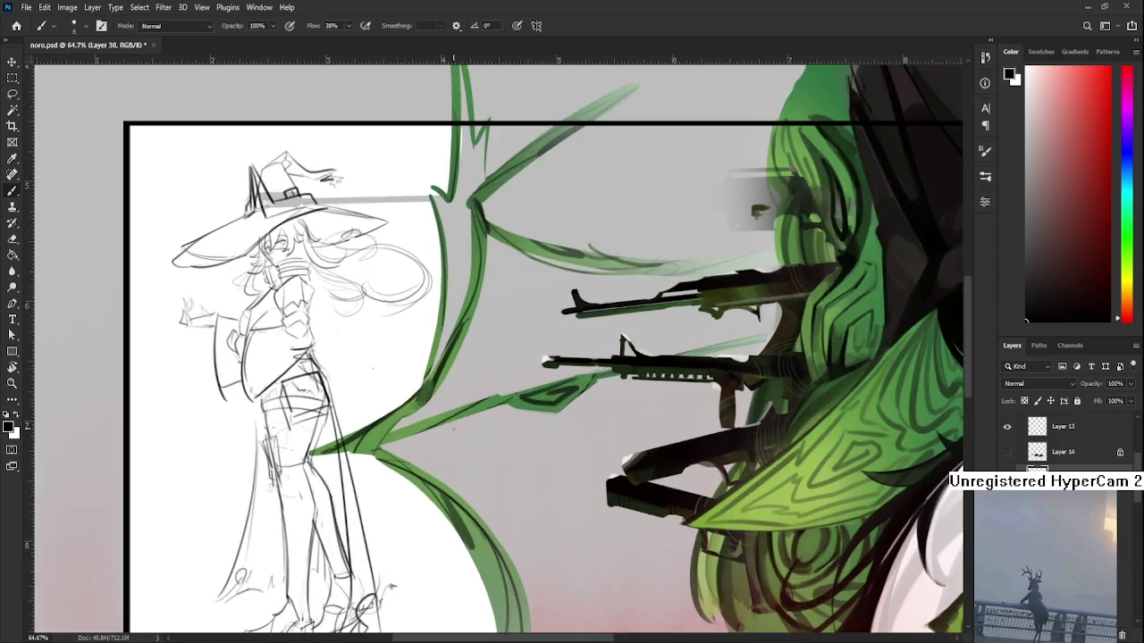